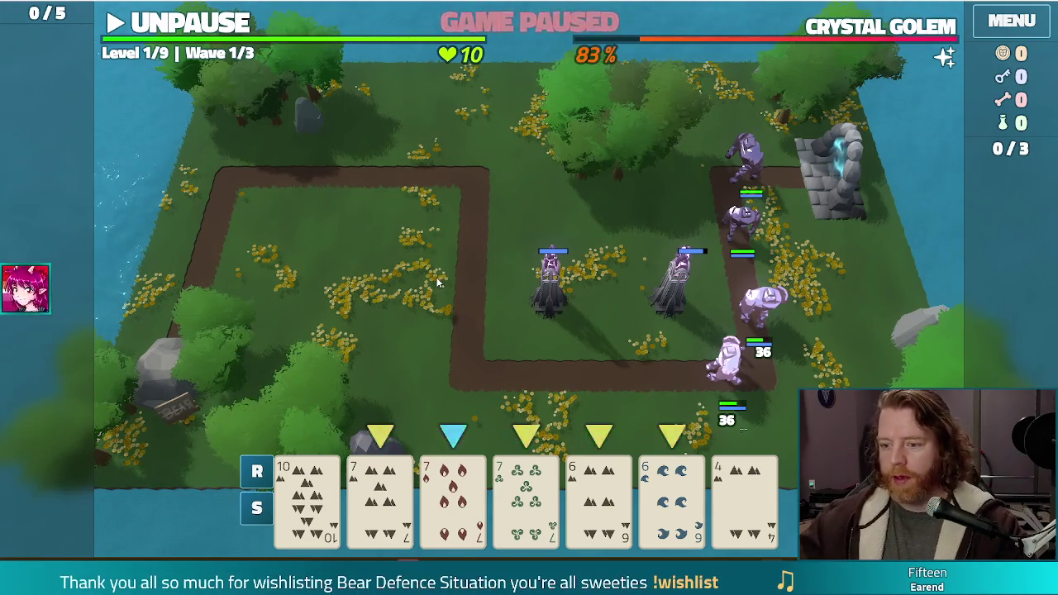
- Play three 7s and two 6s as a Full House Arcane Tower in the left path loop, then resume
{"action": "left_click", "coordinate": [380, 497]}
{"action": "left_click", "coordinate": [453, 496]}
{"action": "left_click", "coordinate": [526, 496]}
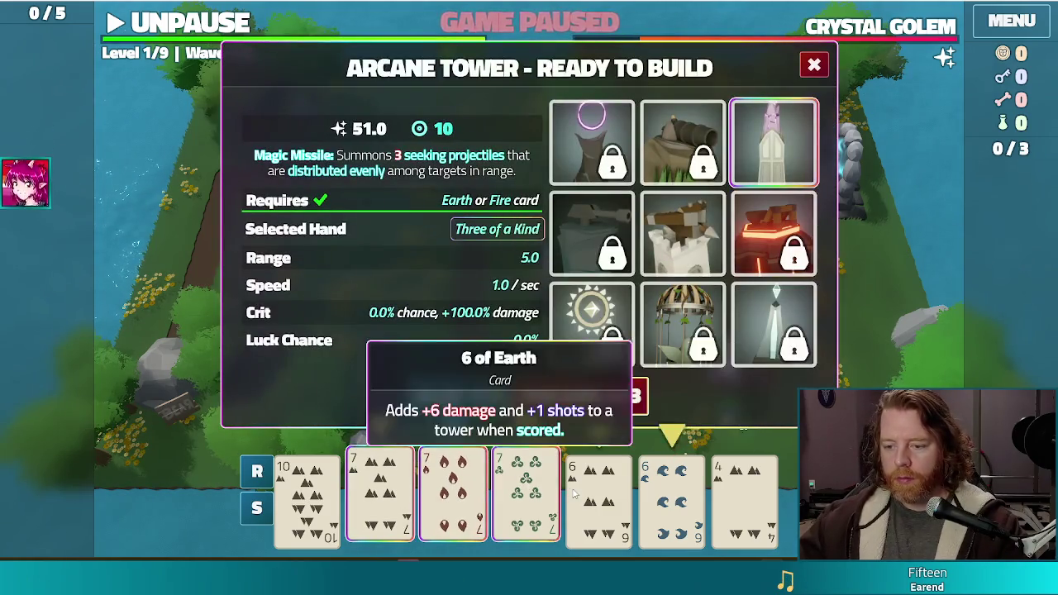
{"action": "left_click", "coordinate": [599, 496]}
{"action": "left_click", "coordinate": [671, 493]}
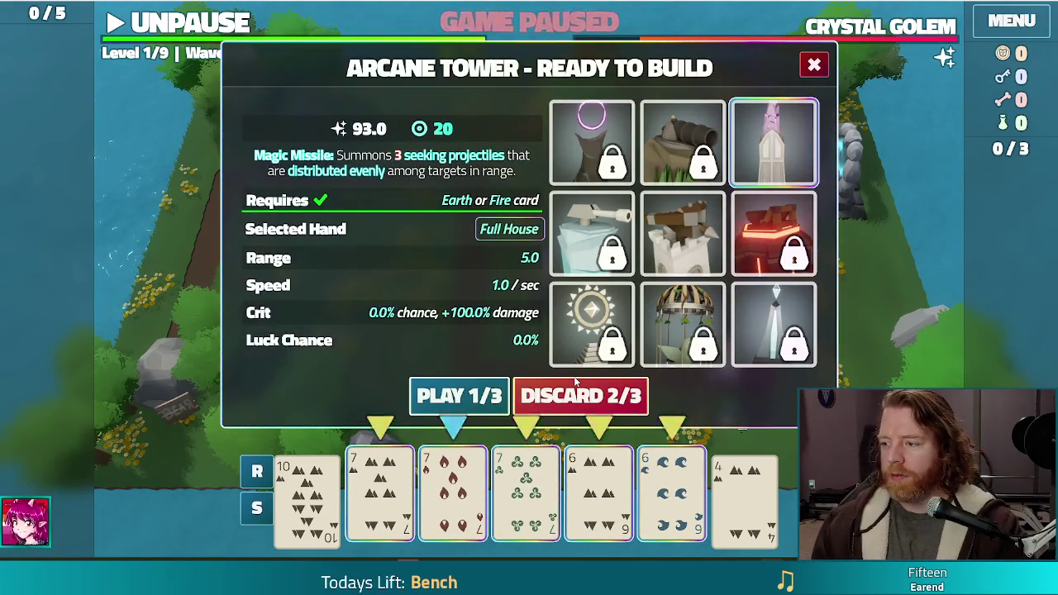
{"action": "left_click", "coordinate": [459, 395]}
{"action": "left_click", "coordinate": [408, 230]}
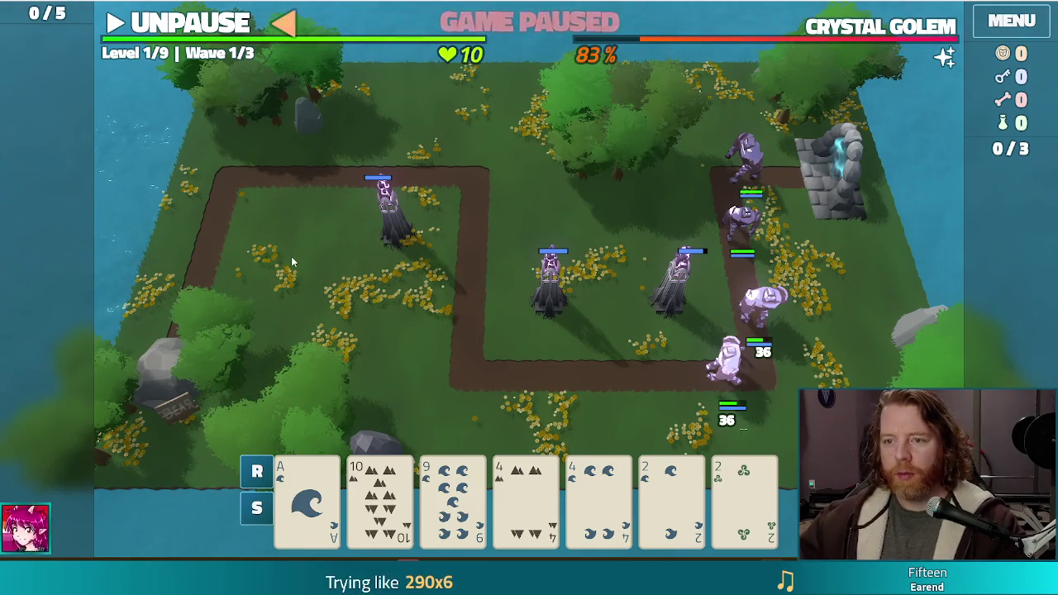
{"action": "left_click", "coordinate": [248, 23]}
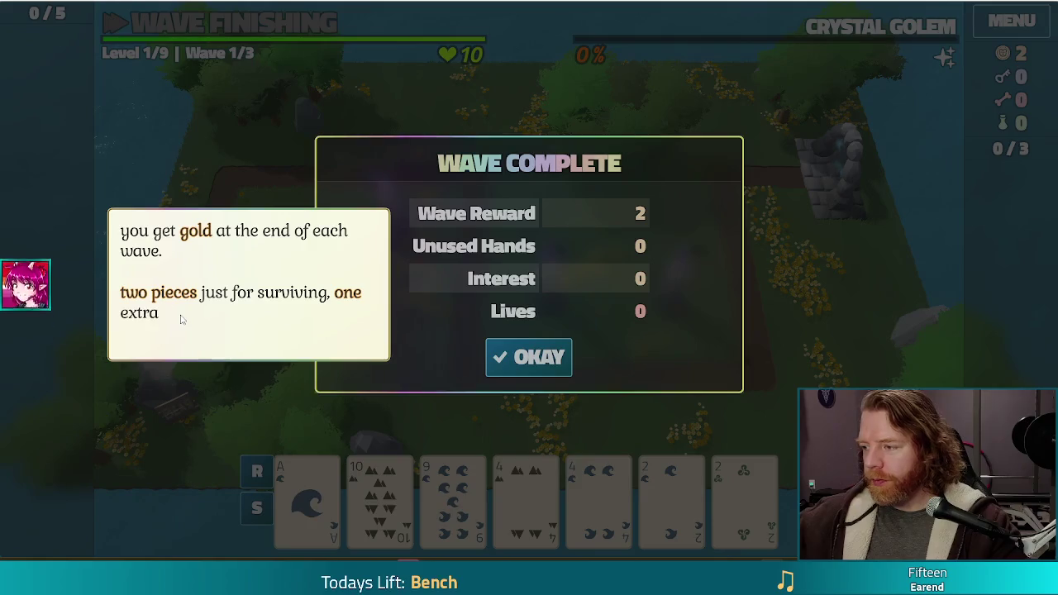
- Dismiss the gold tip, accept the 2-gold wave reward, and clear the wave-2 tutorial messages
{"action": "left_click", "coordinate": [828, 265]}
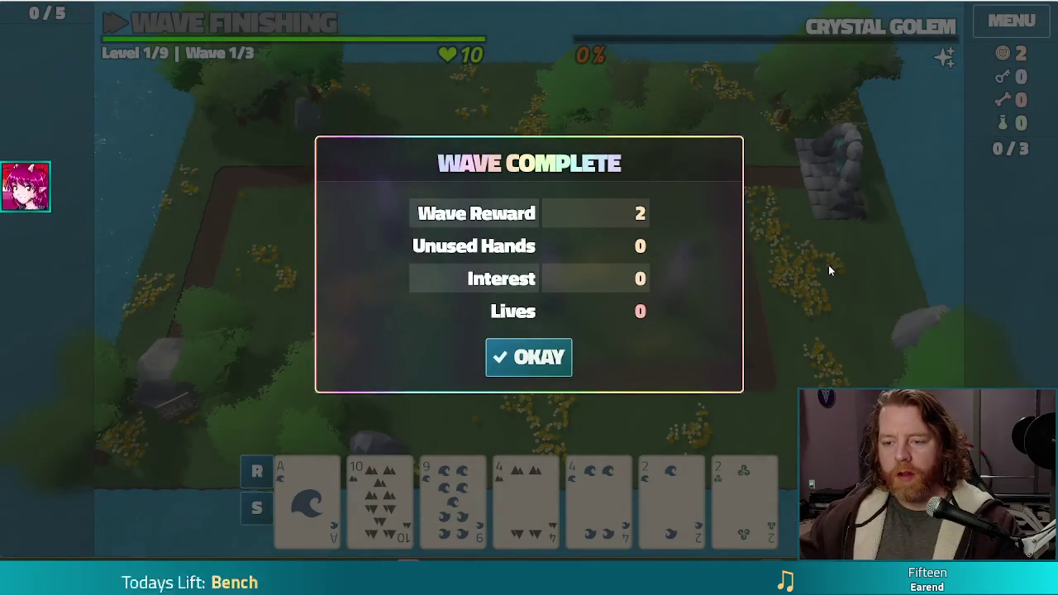
{"action": "left_click", "coordinate": [533, 359]}
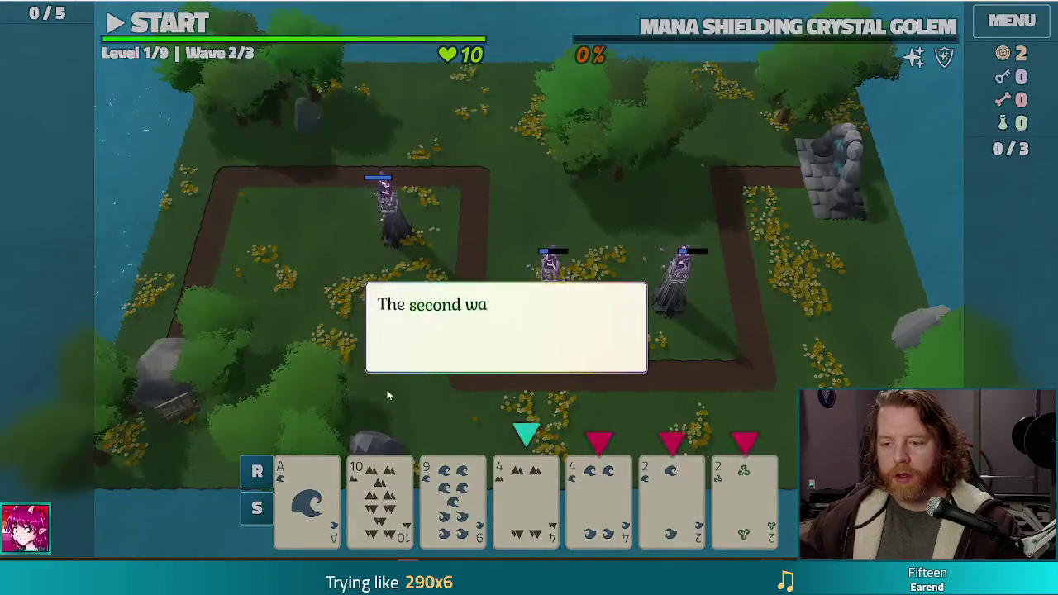
{"action": "left_click", "coordinate": [709, 368]}
{"action": "left_click", "coordinate": [710, 364]}
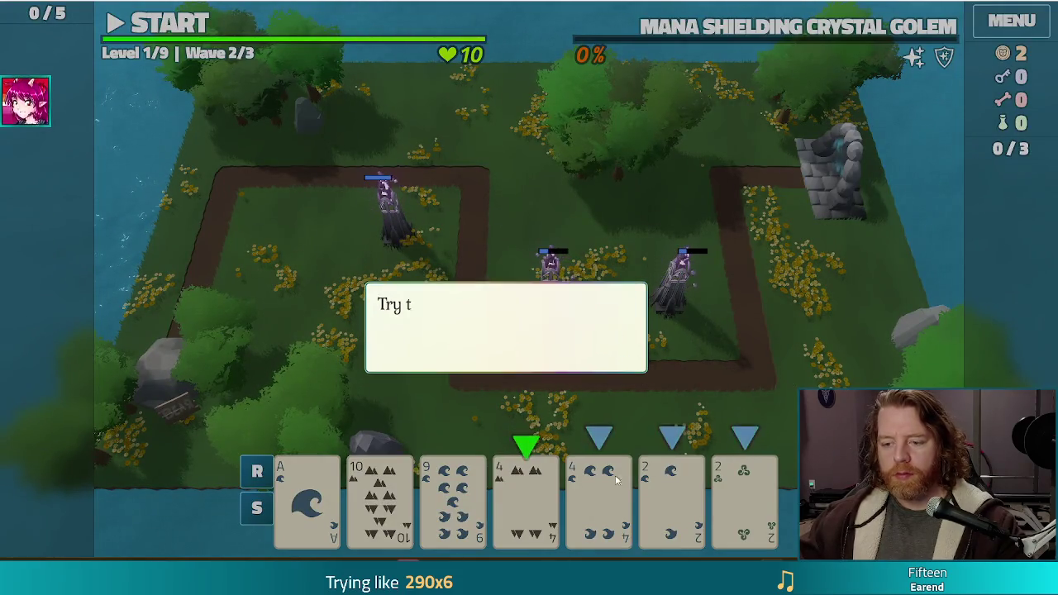
{"action": "left_click", "coordinate": [717, 343]}
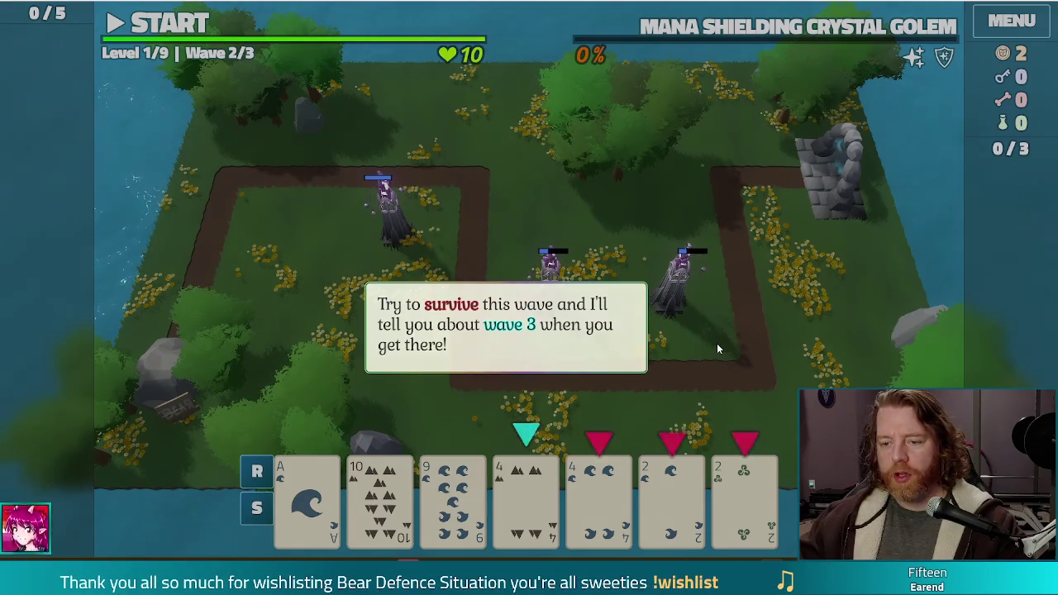
- Play the fours and twos as a Two Pair Ballista Tower beside the right path
{"action": "left_click", "coordinate": [524, 463]}
{"action": "left_click", "coordinate": [599, 488]}
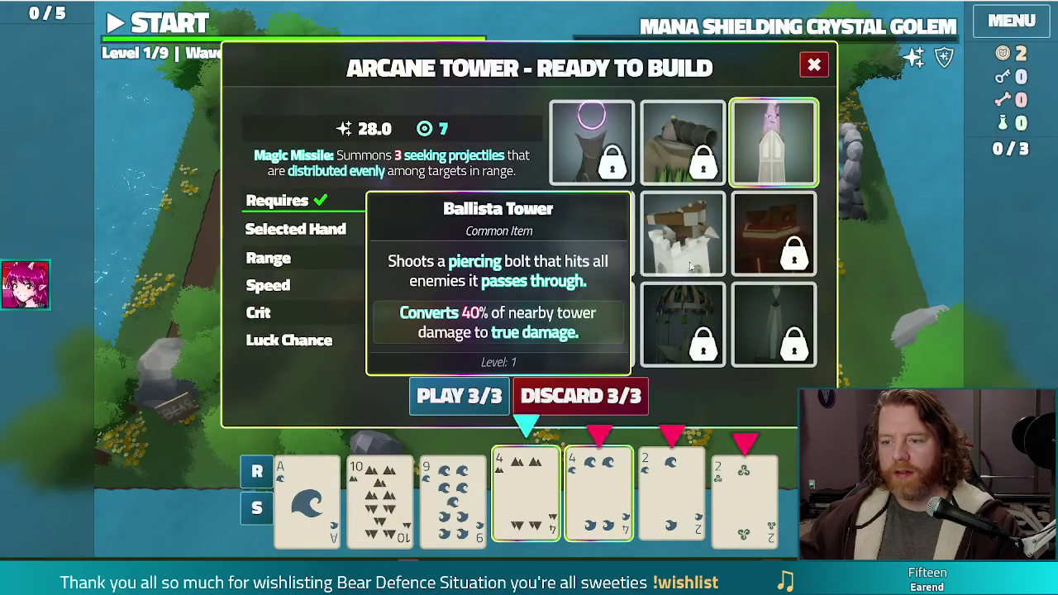
{"action": "left_click", "coordinate": [684, 233]}
{"action": "left_click", "coordinate": [736, 488]}
{"action": "left_click", "coordinate": [672, 492]}
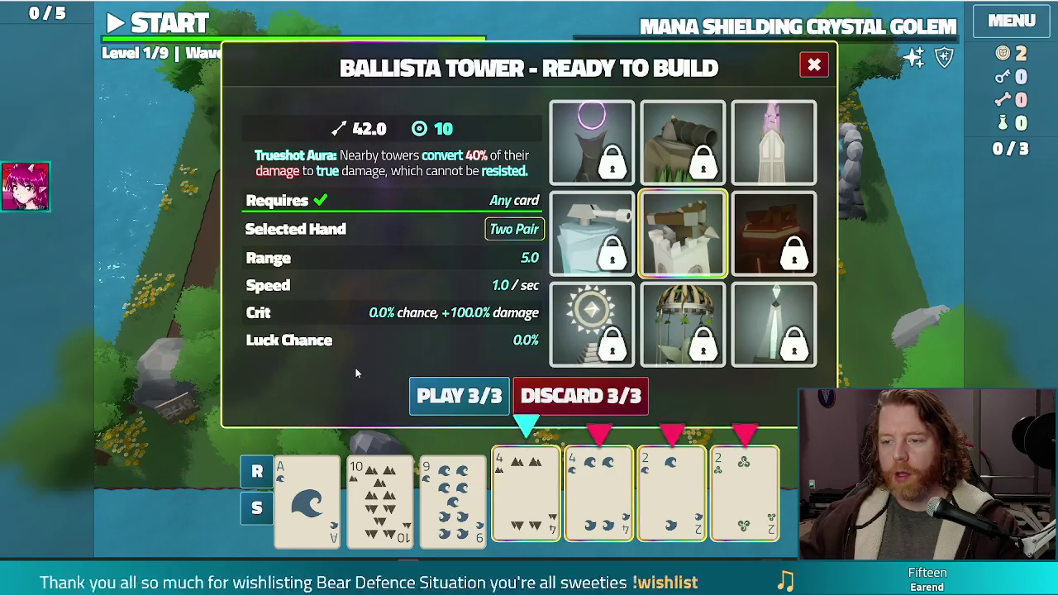
{"action": "left_click", "coordinate": [459, 396]}
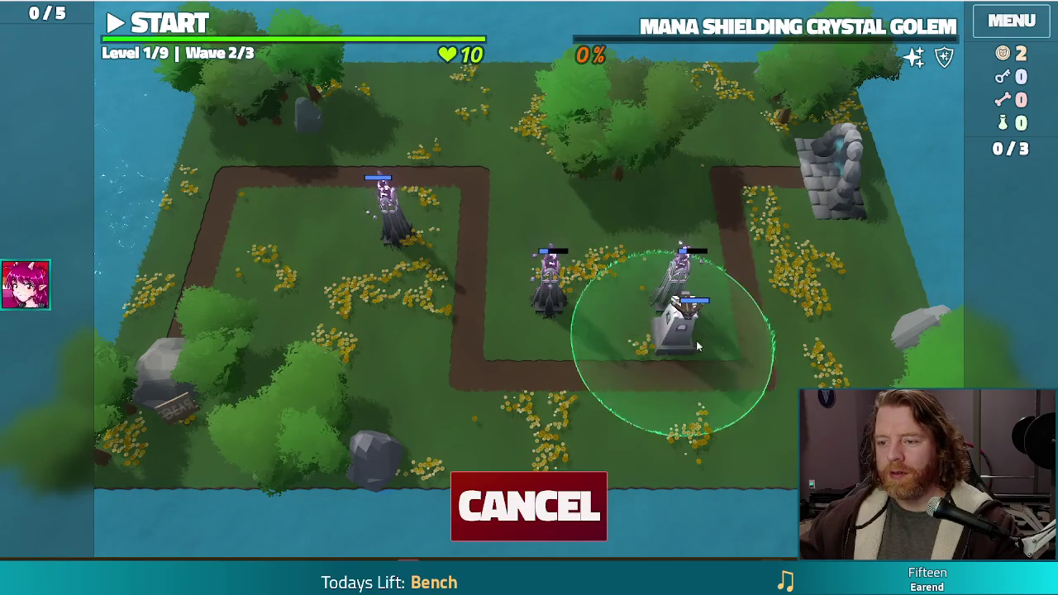
{"action": "left_click", "coordinate": [707, 334]}
- Discard the 4 of Fire, 8 of Earth and 9 of Water for new cards
{"action": "mouse_move", "coordinate": [921, 29]}
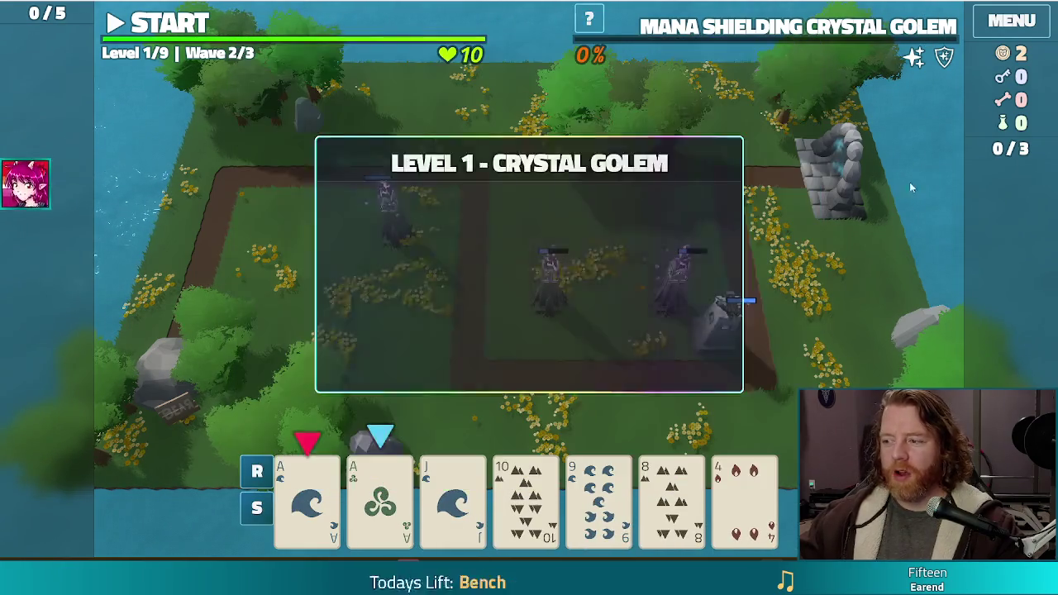
{"action": "mouse_move", "coordinate": [827, 31]}
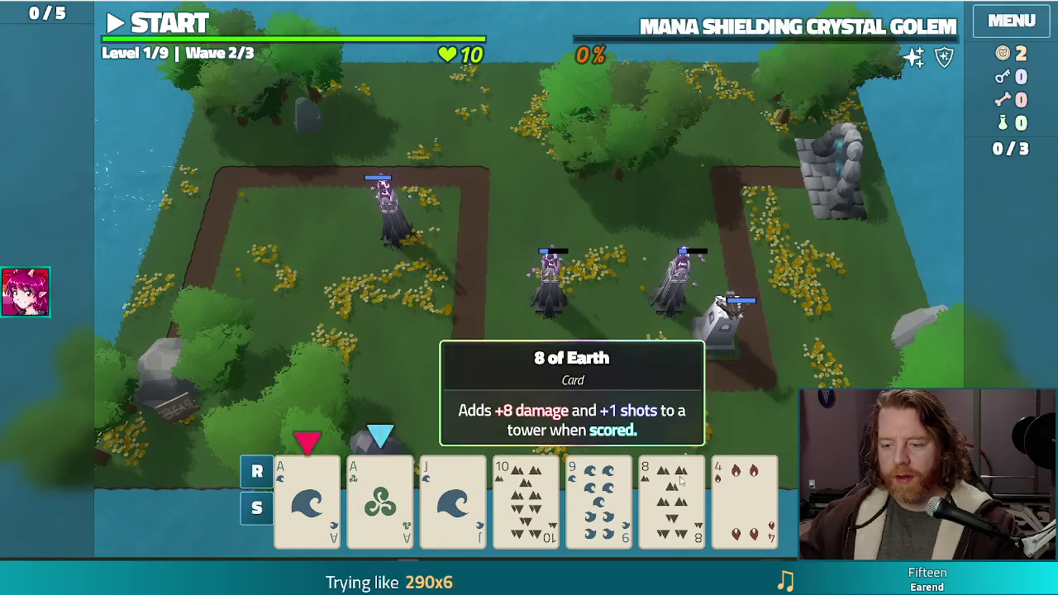
{"action": "left_click", "coordinate": [739, 495]}
{"action": "left_click", "coordinate": [672, 496]}
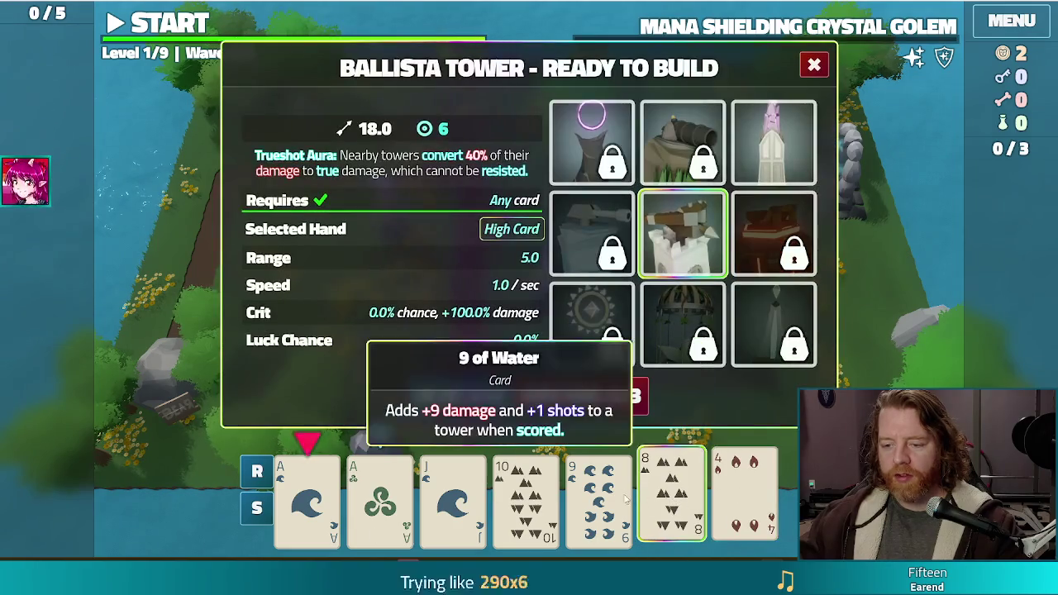
{"action": "left_click", "coordinate": [600, 496]}
{"action": "left_click", "coordinate": [601, 394]}
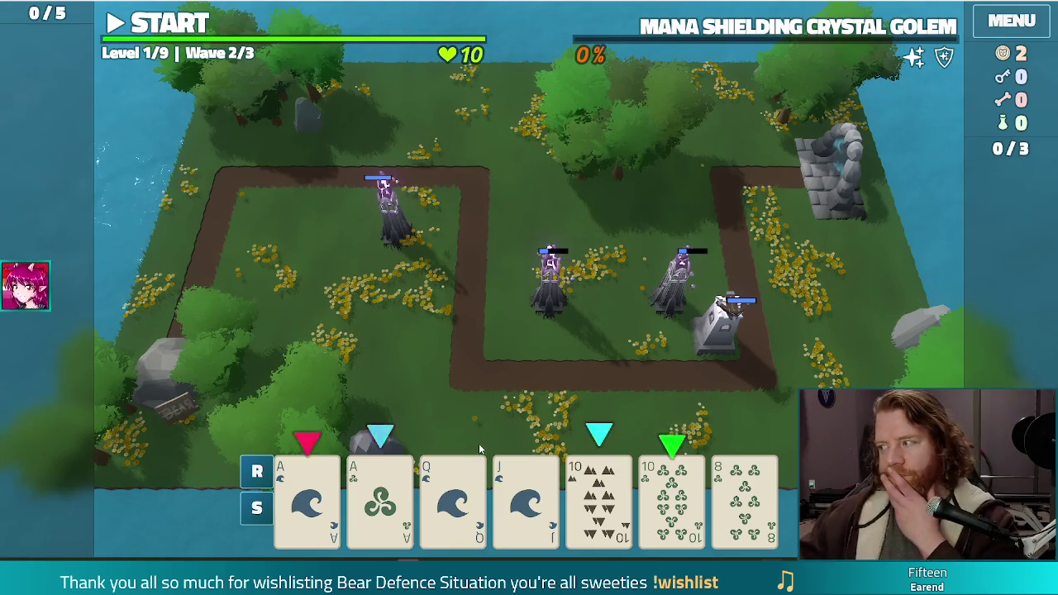
- Play the aces and tens as a second Two Pair Ballista in the middle of the map
{"action": "left_click", "coordinate": [307, 497]}
{"action": "left_click", "coordinate": [380, 496]}
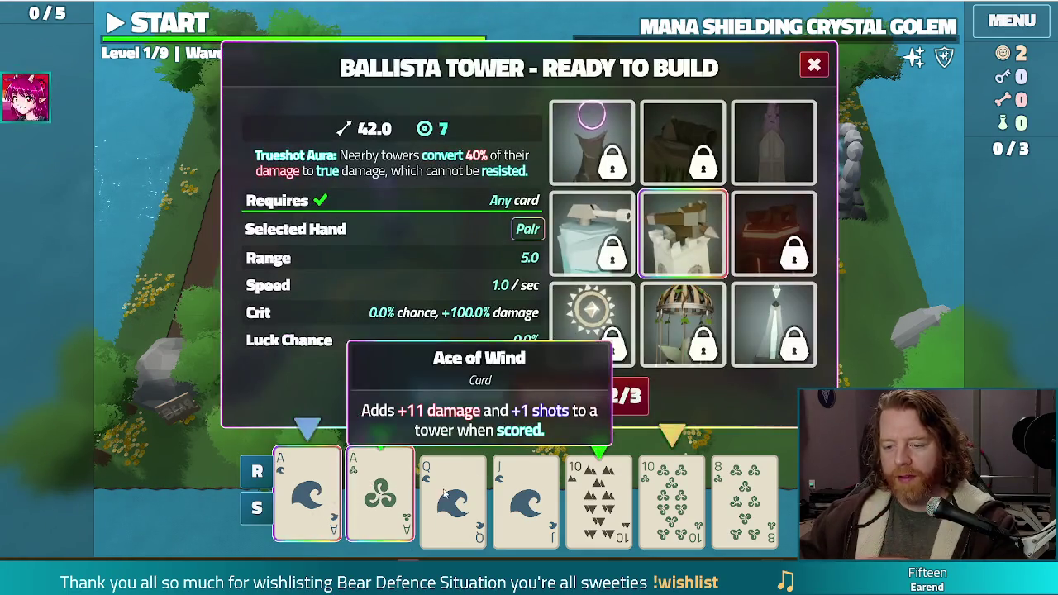
{"action": "left_click", "coordinate": [599, 496]}
{"action": "left_click", "coordinate": [671, 496]}
{"action": "left_click", "coordinate": [455, 396]}
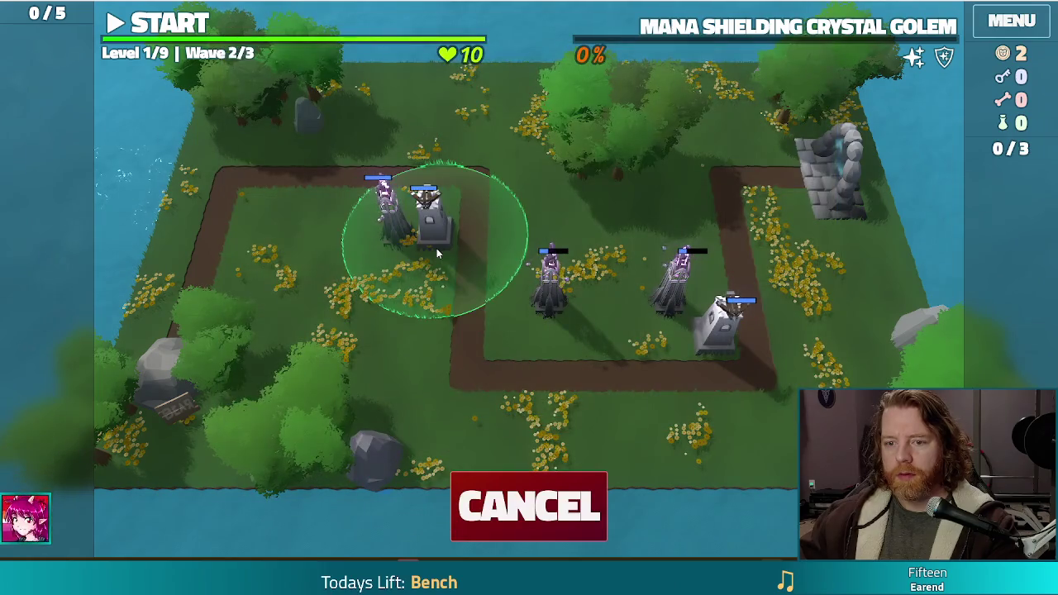
{"action": "left_click", "coordinate": [511, 343]}
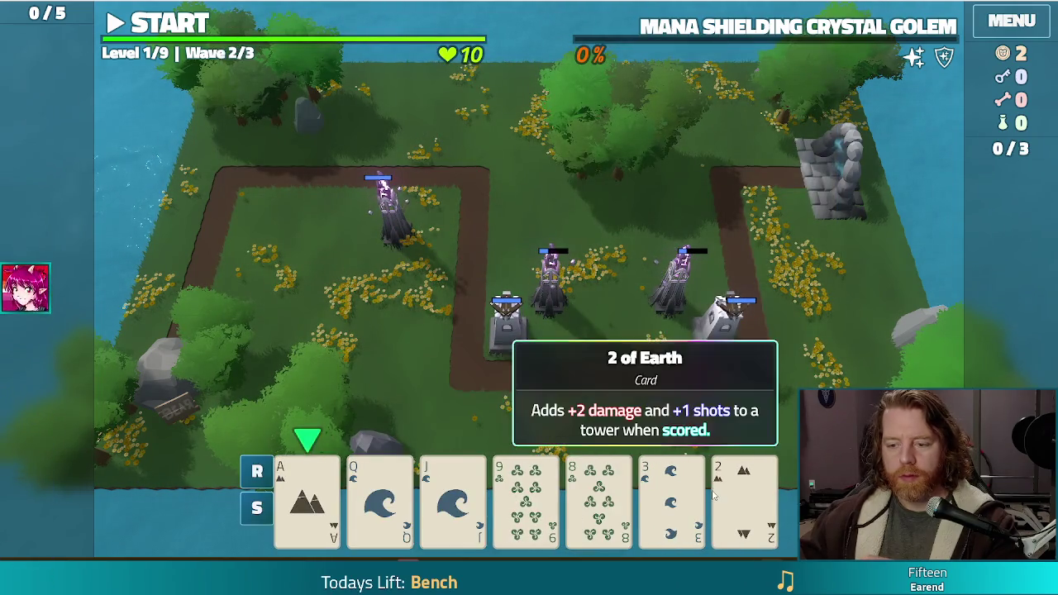
- Preview a build, then play the Ace of Earth alone as a High Card tower
{"action": "left_click", "coordinate": [745, 501]}
{"action": "left_click", "coordinate": [744, 500]}
{"action": "mouse_move", "coordinate": [320, 490]}
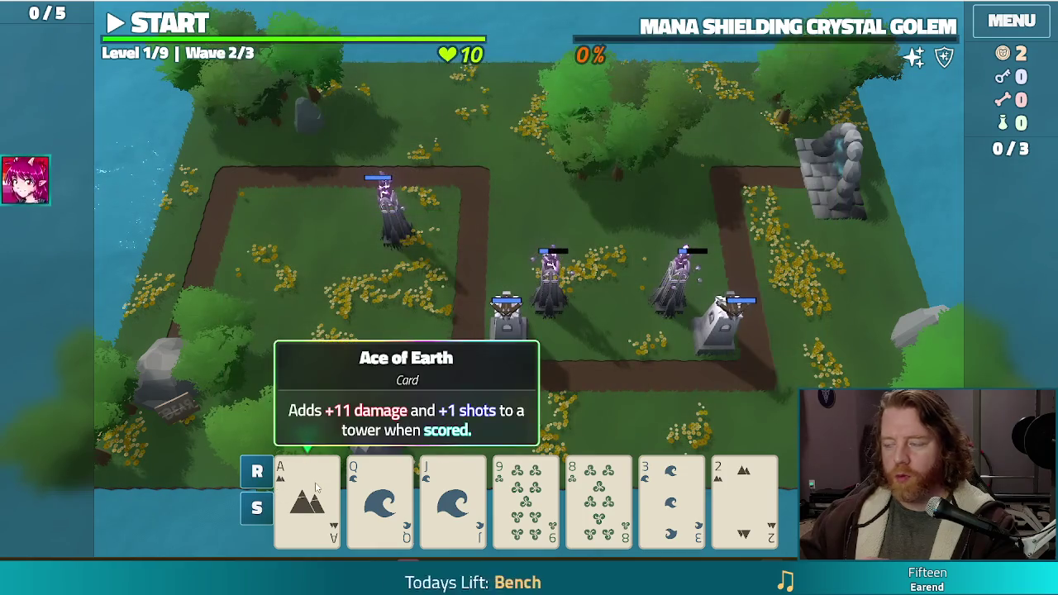
{"action": "left_click", "coordinate": [319, 489]}
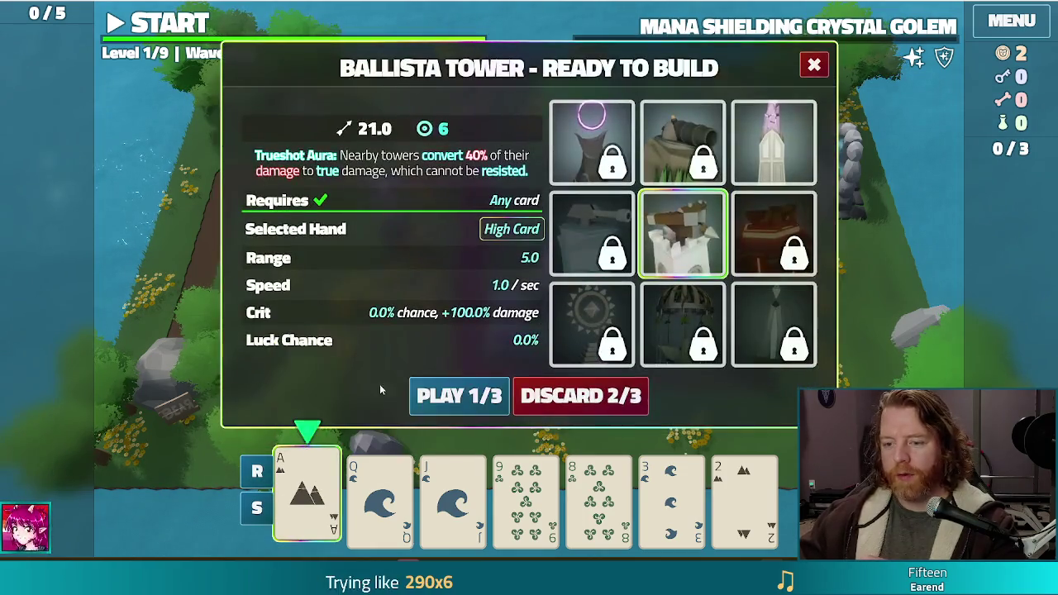
{"action": "left_click", "coordinate": [469, 394]}
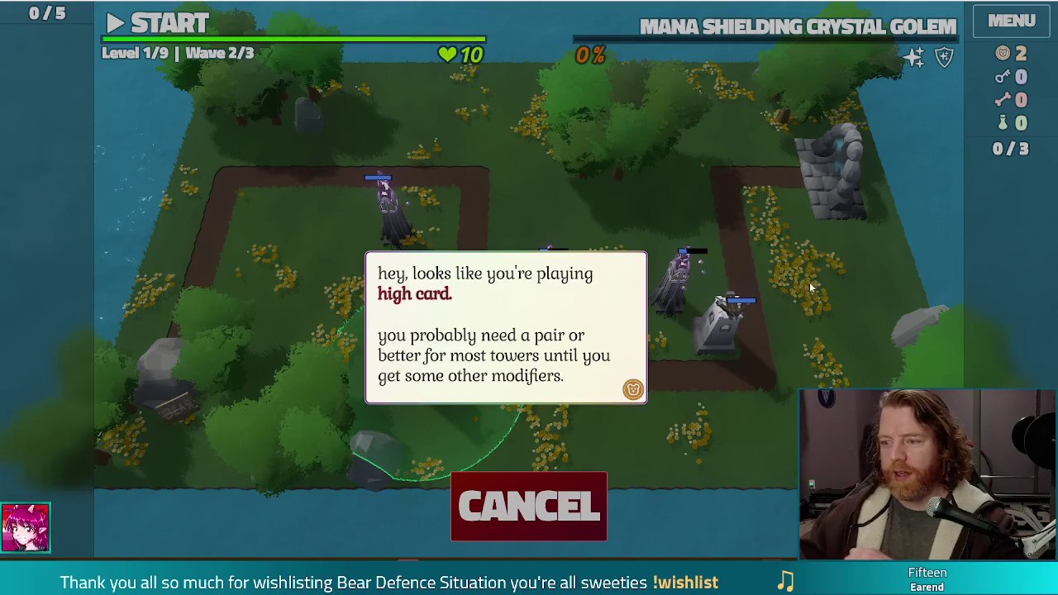
- Read the High Card and discarding tips, cancel the placement, and reselect the Ace of Earth
{"action": "left_click", "coordinate": [798, 246]}
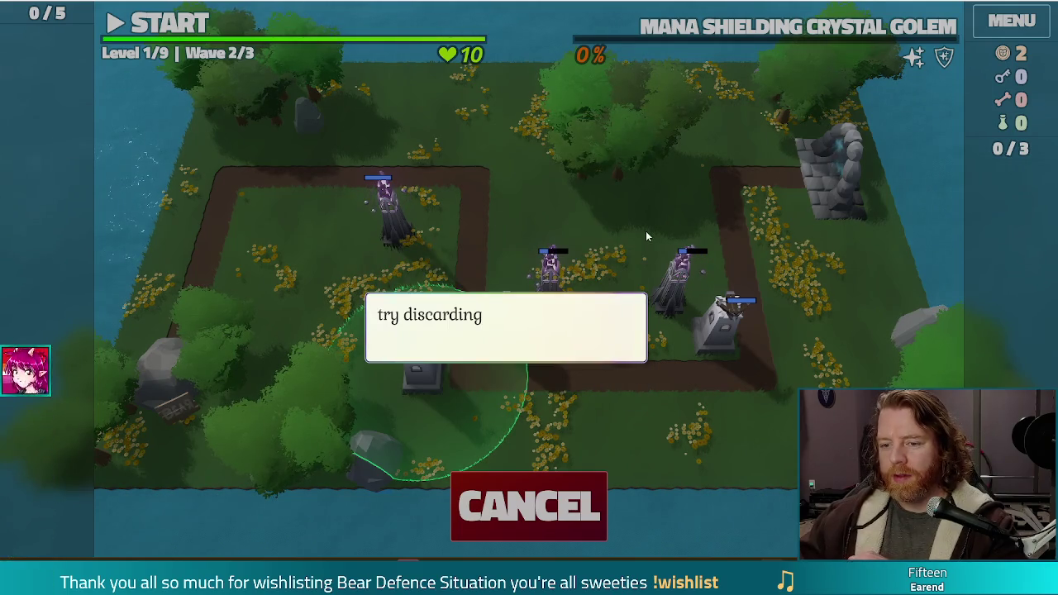
{"action": "left_click", "coordinate": [716, 219]}
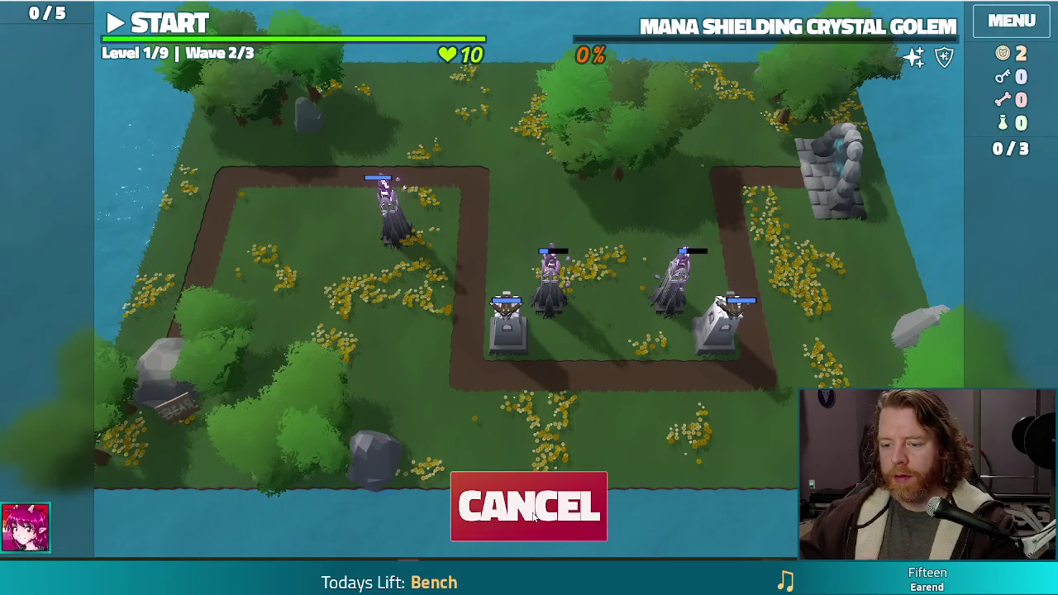
{"action": "left_click", "coordinate": [529, 506]}
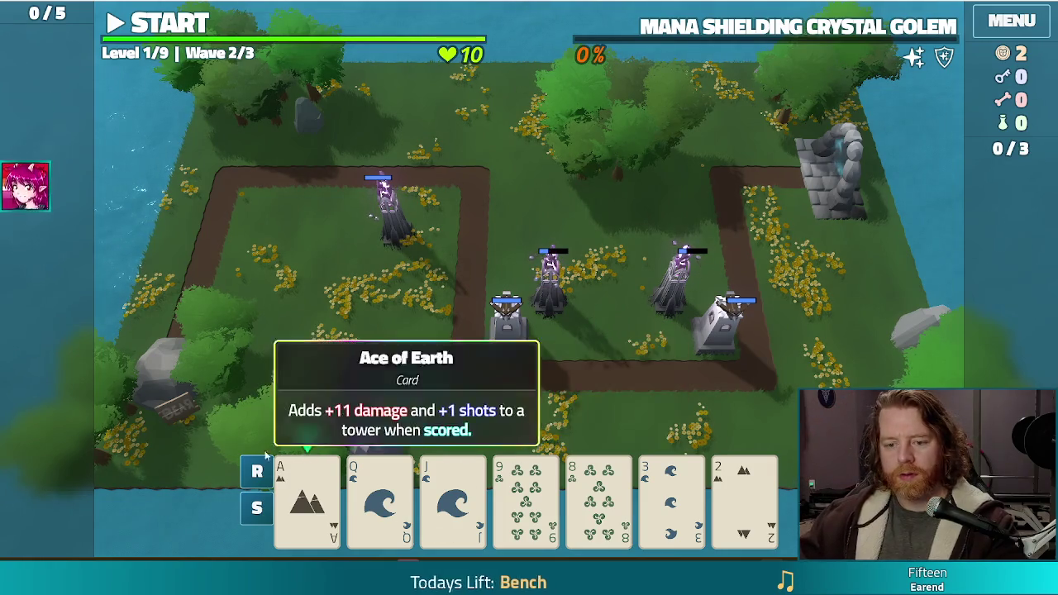
{"action": "left_click", "coordinate": [305, 488]}
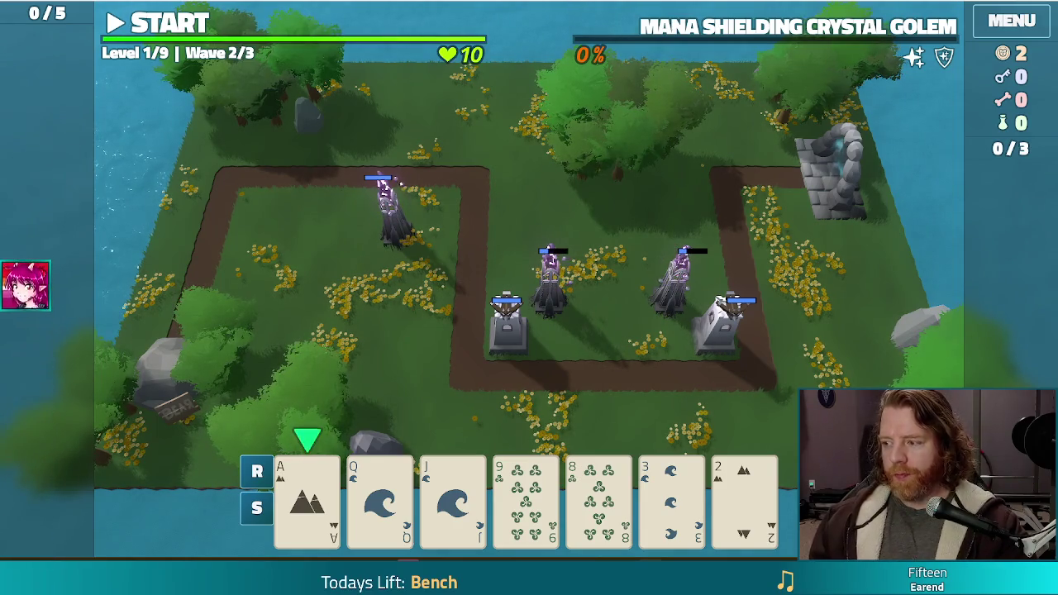
- Confirm the Ballista build to draw new cards and discard the 9
{"action": "left_click", "coordinate": [744, 500]}
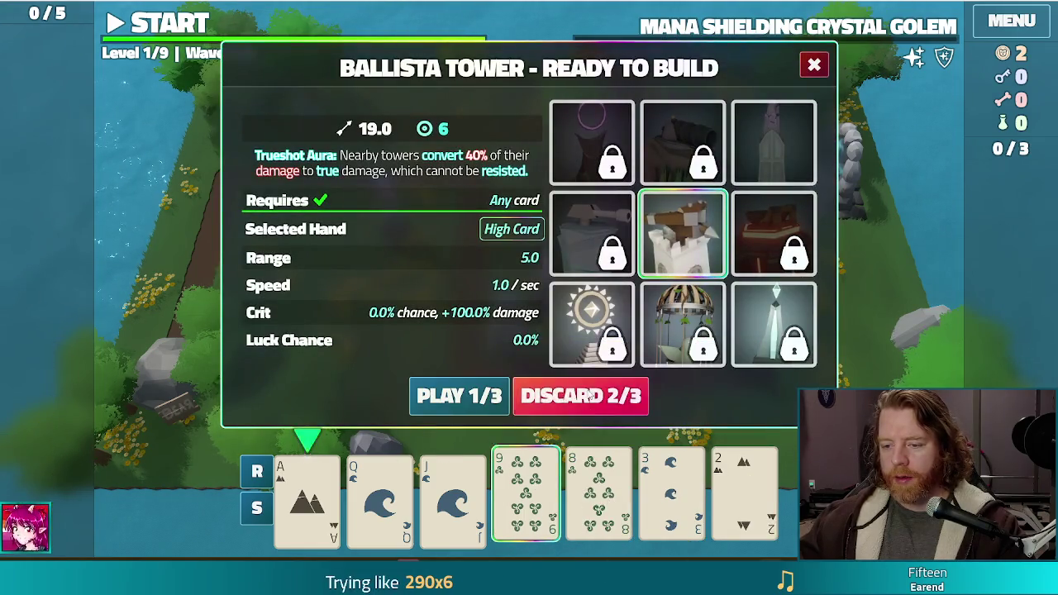
{"action": "left_click", "coordinate": [463, 395]}
{"action": "left_click", "coordinate": [671, 500]}
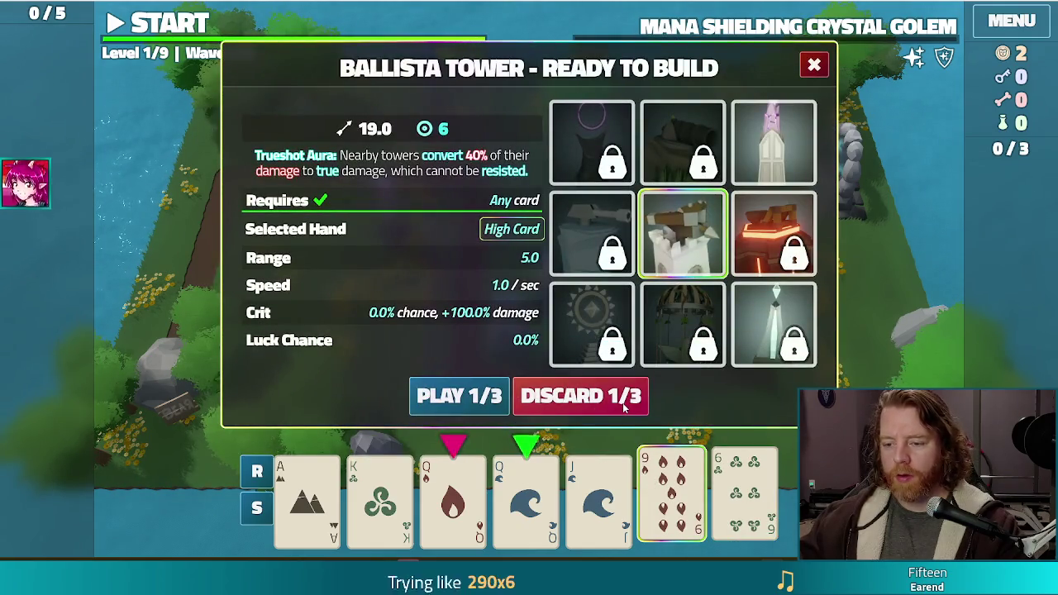
{"action": "left_click", "coordinate": [628, 405]}
- Play the Queens of Fire and Water as a Pair Ballista beside the upper inner path
{"action": "left_click", "coordinate": [744, 501]}
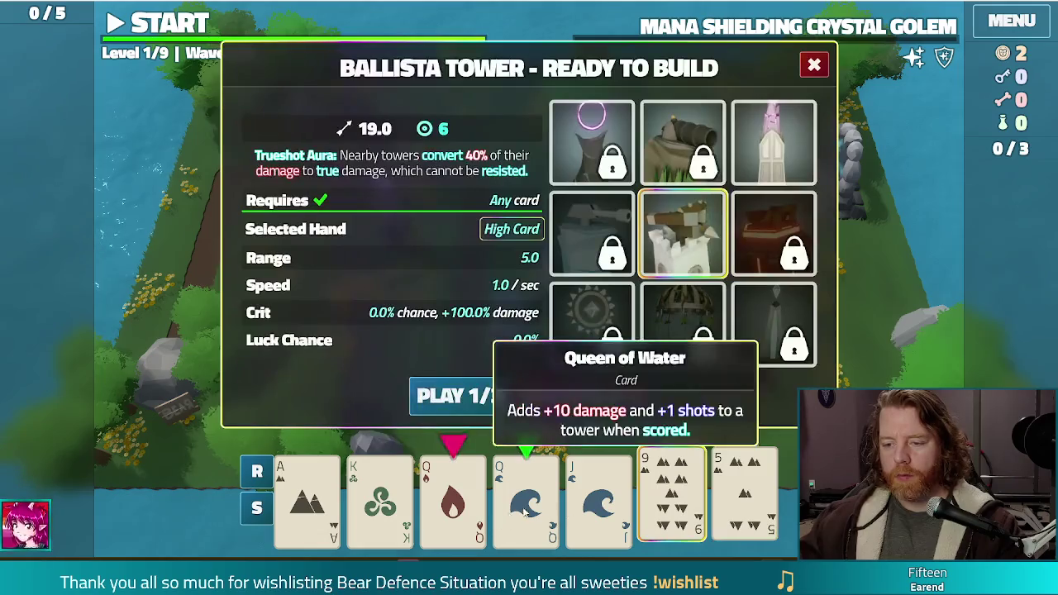
{"action": "left_click", "coordinate": [744, 500]}
{"action": "left_click", "coordinate": [465, 488]}
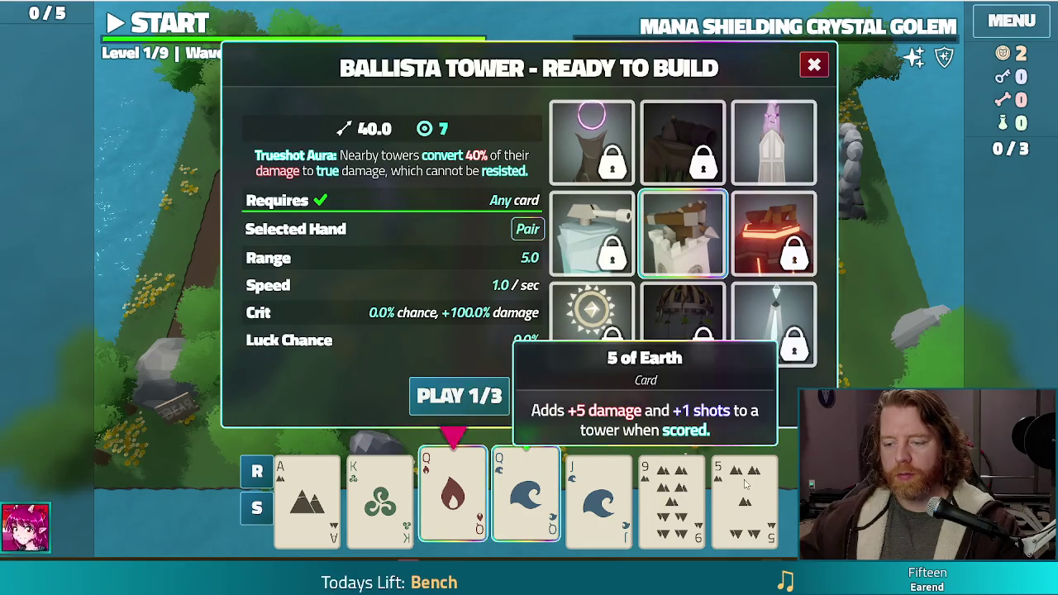
{"action": "left_click", "coordinate": [457, 395]}
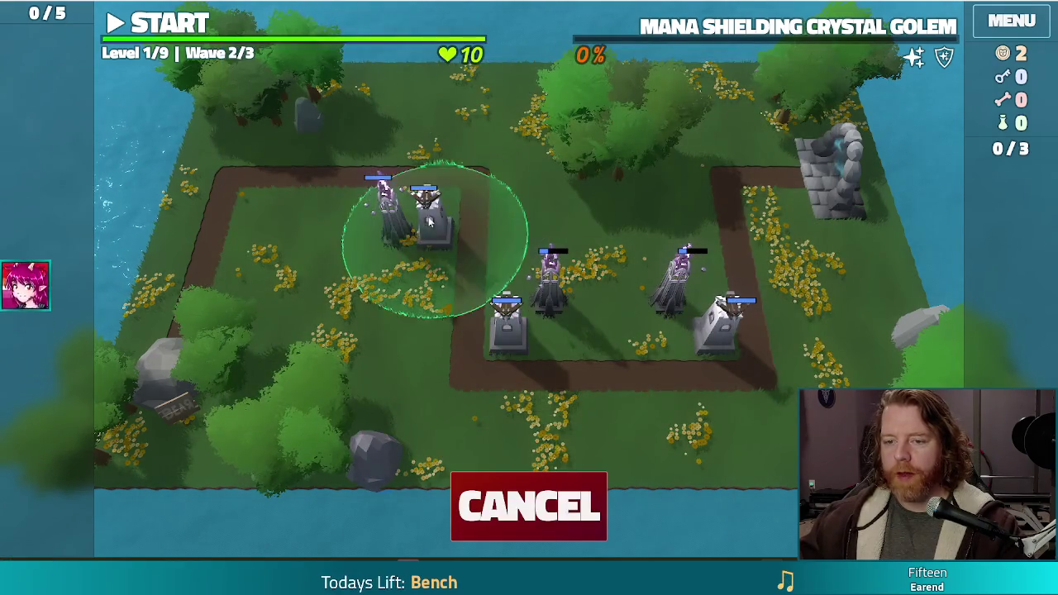
{"action": "left_click", "coordinate": [434, 186]}
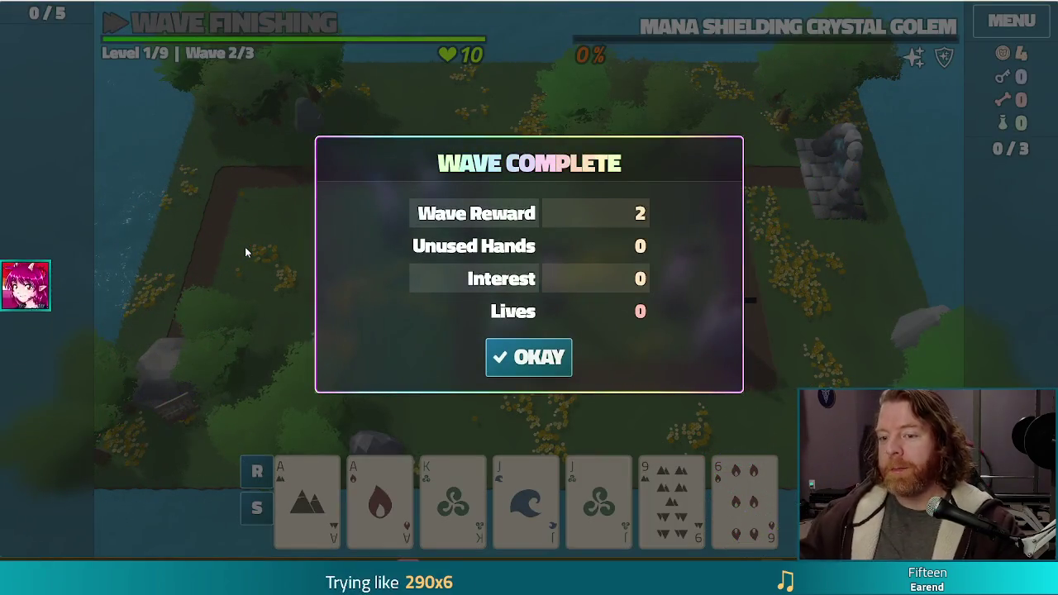
- Acknowledge the wave 2 Wave Complete summary
{"action": "left_click", "coordinate": [541, 359]}
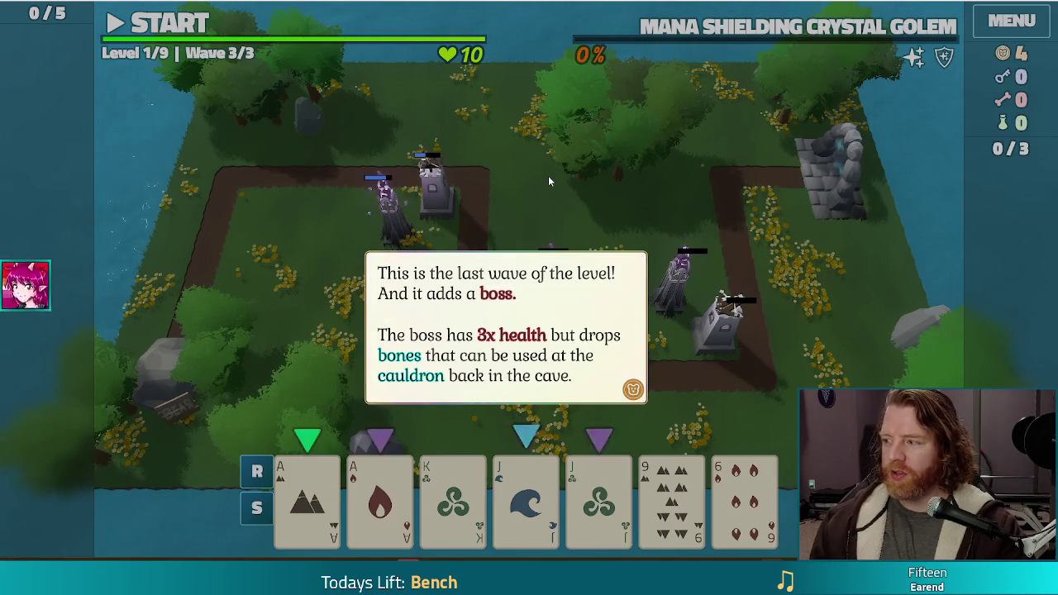
- Dismiss the boss tip, build two Two Pair Arcane Towers on the inner path, and start wave 3
{"action": "left_click", "coordinate": [597, 173]}
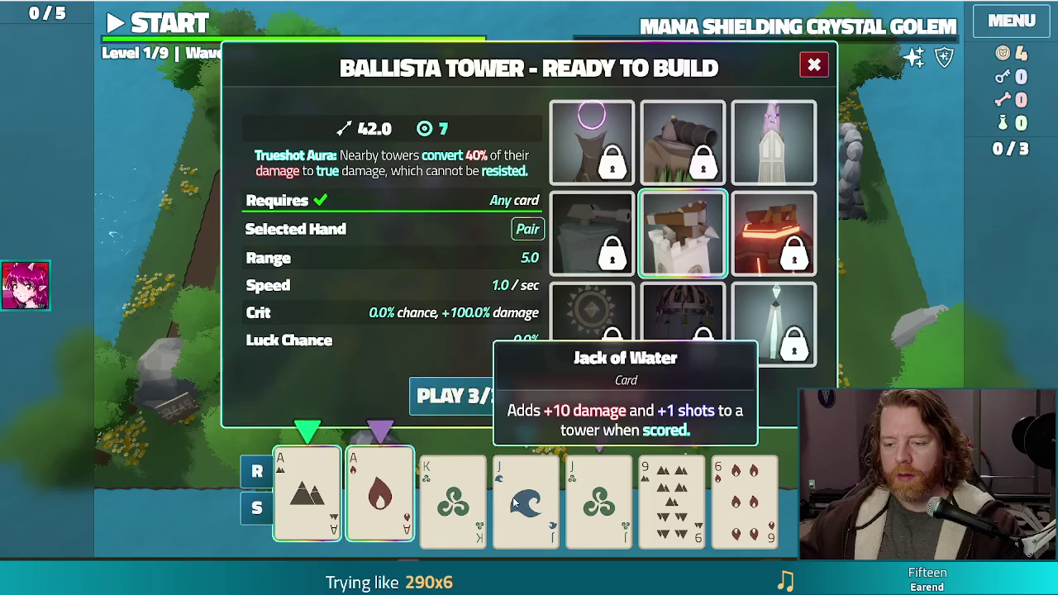
{"action": "left_click", "coordinate": [769, 147]}
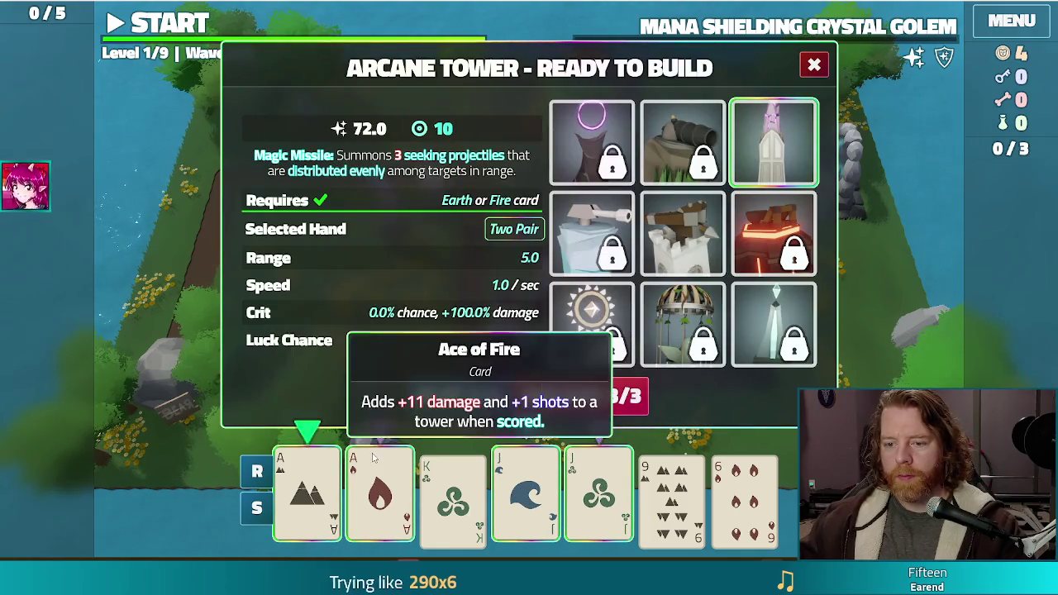
{"action": "left_click", "coordinate": [459, 395]}
{"action": "left_click", "coordinate": [682, 314]}
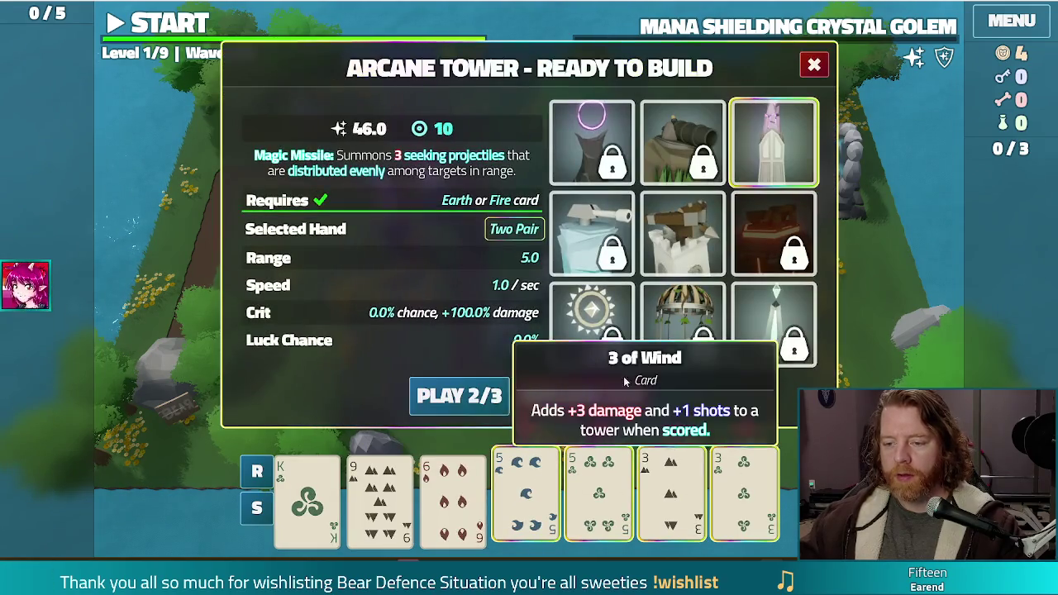
{"action": "left_click", "coordinate": [461, 394]}
{"action": "left_click", "coordinate": [542, 338]}
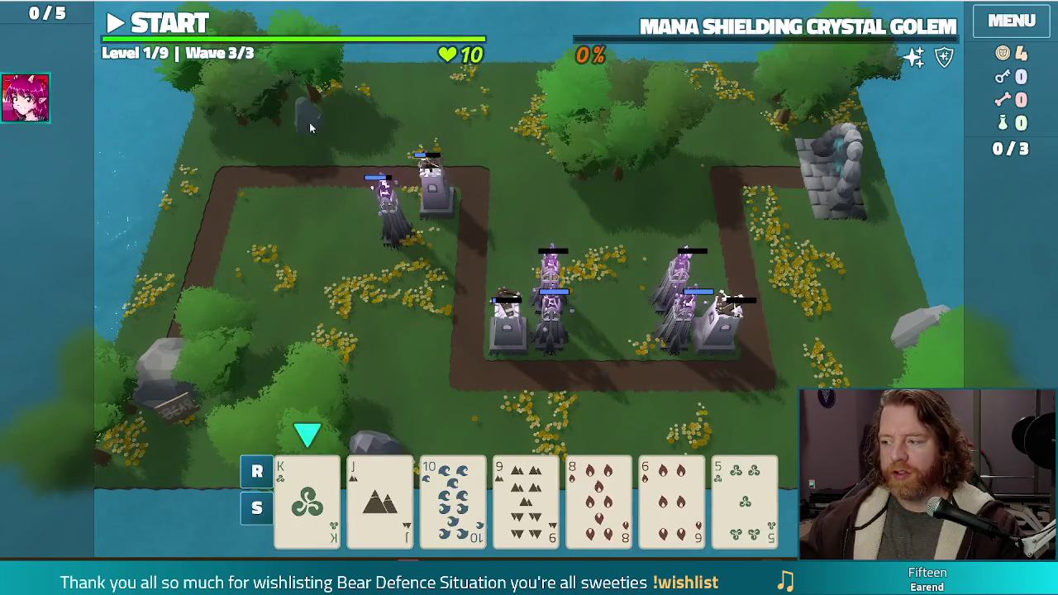
{"action": "left_click", "coordinate": [192, 26]}
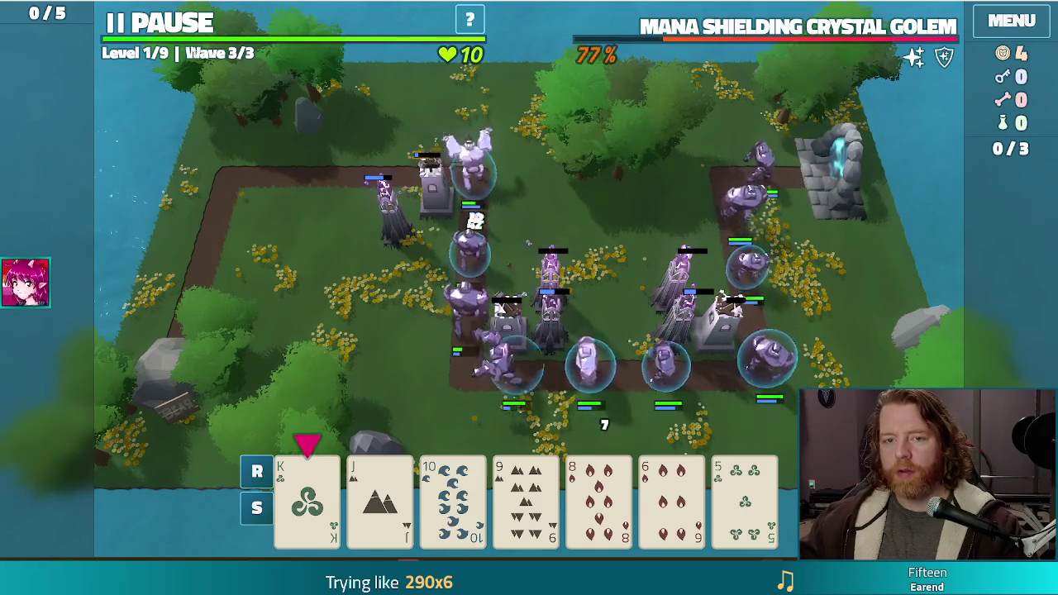
- Pause the boss wave and discard the 7 of Wind and 8 of Water
{"action": "key", "text": "space"}
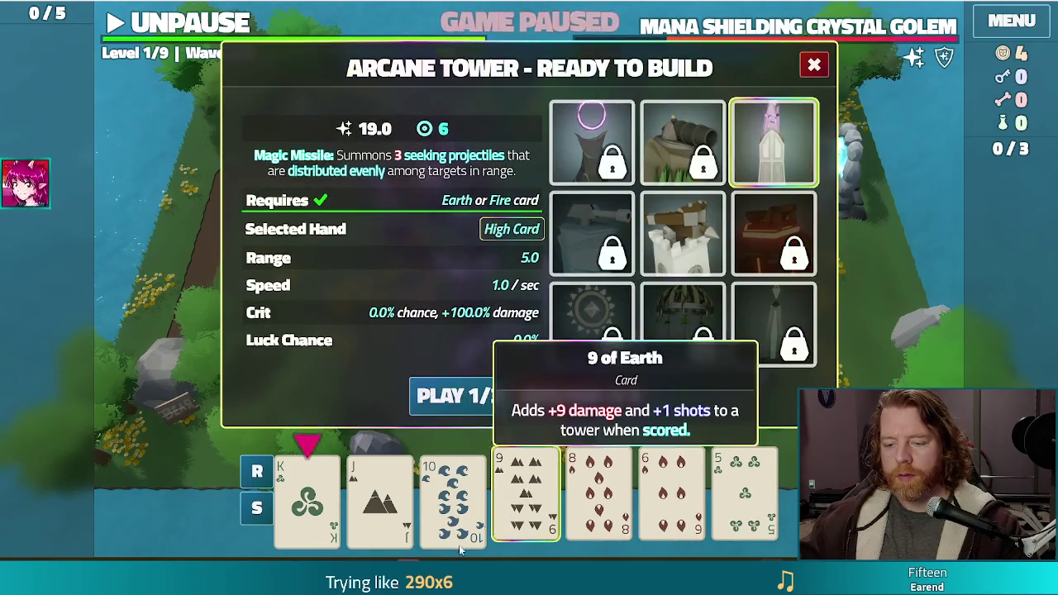
{"action": "left_click", "coordinate": [598, 399]}
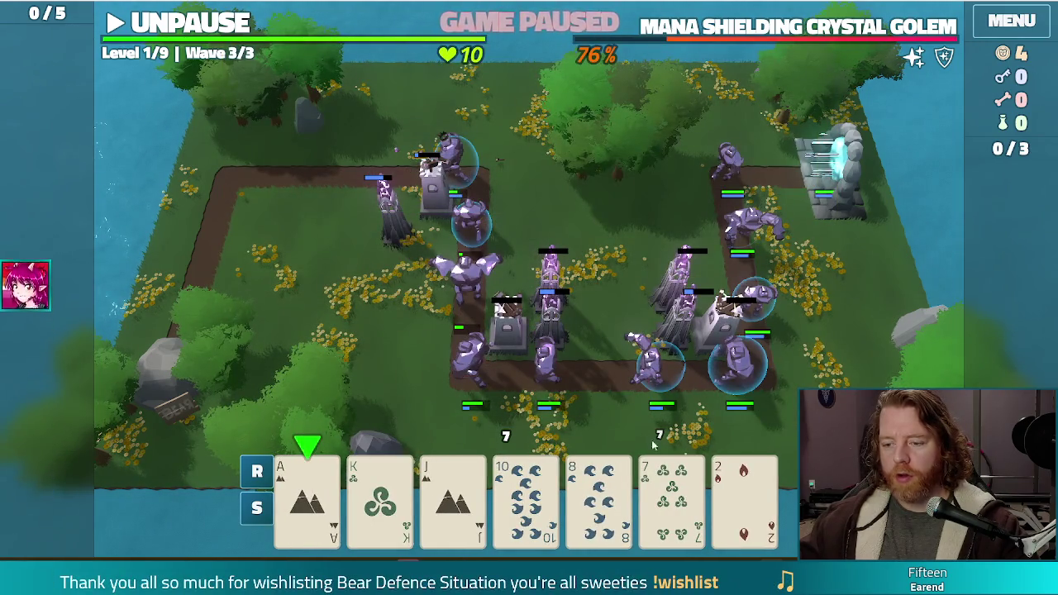
{"action": "left_click", "coordinate": [672, 496]}
{"action": "left_click", "coordinate": [597, 494]}
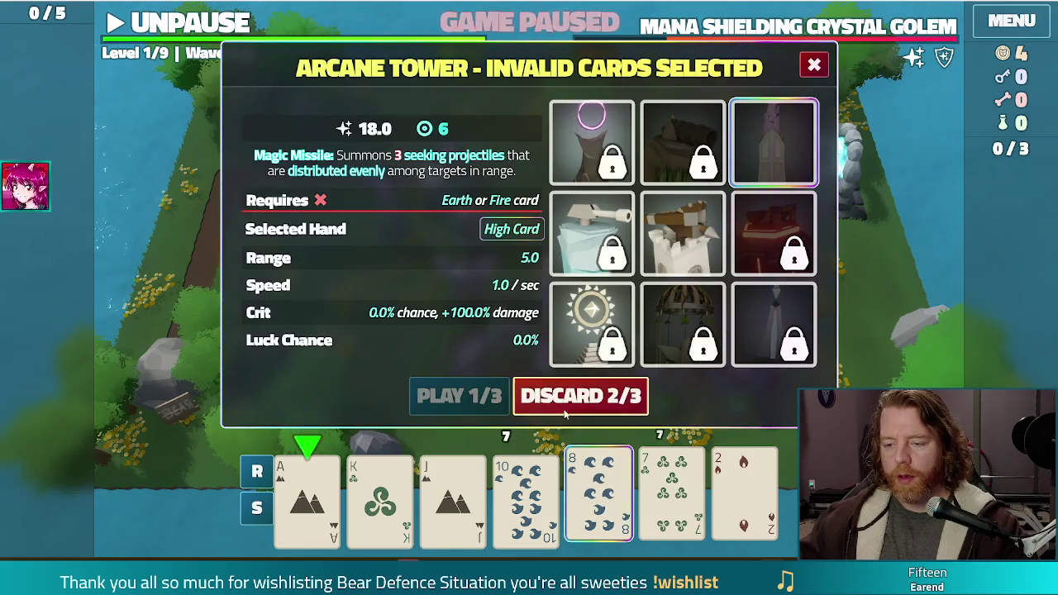
{"action": "left_click", "coordinate": [579, 395]}
- Play the Ace-to-10 straight as an Arcane Tower on the upper-left path and resume
{"action": "left_click", "coordinate": [579, 496]}
{"action": "left_click", "coordinate": [526, 496]}
{"action": "left_click", "coordinate": [453, 497]}
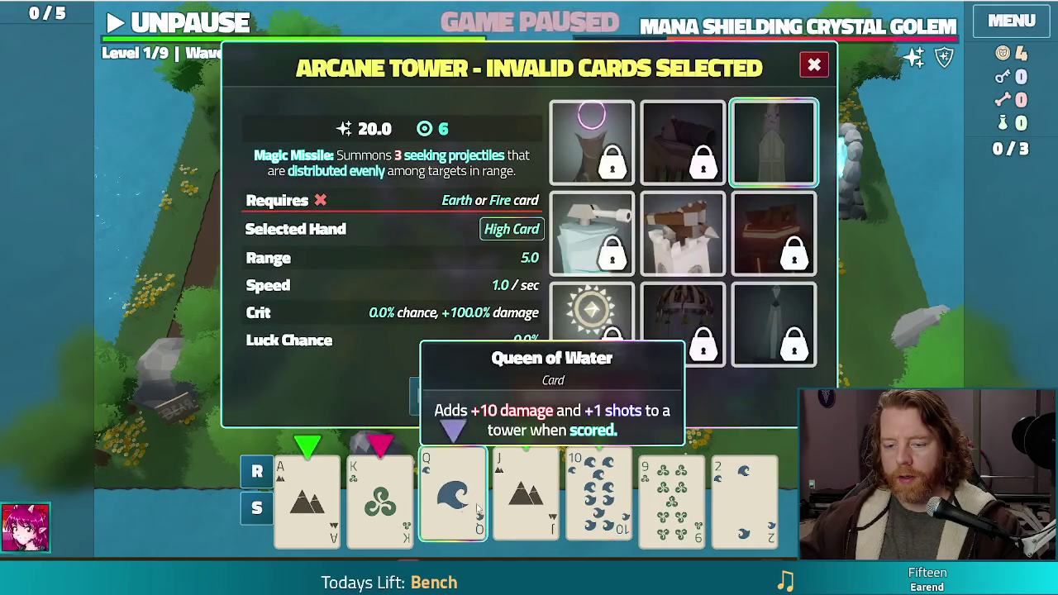
{"action": "left_click", "coordinate": [381, 496]}
{"action": "left_click", "coordinate": [307, 496]}
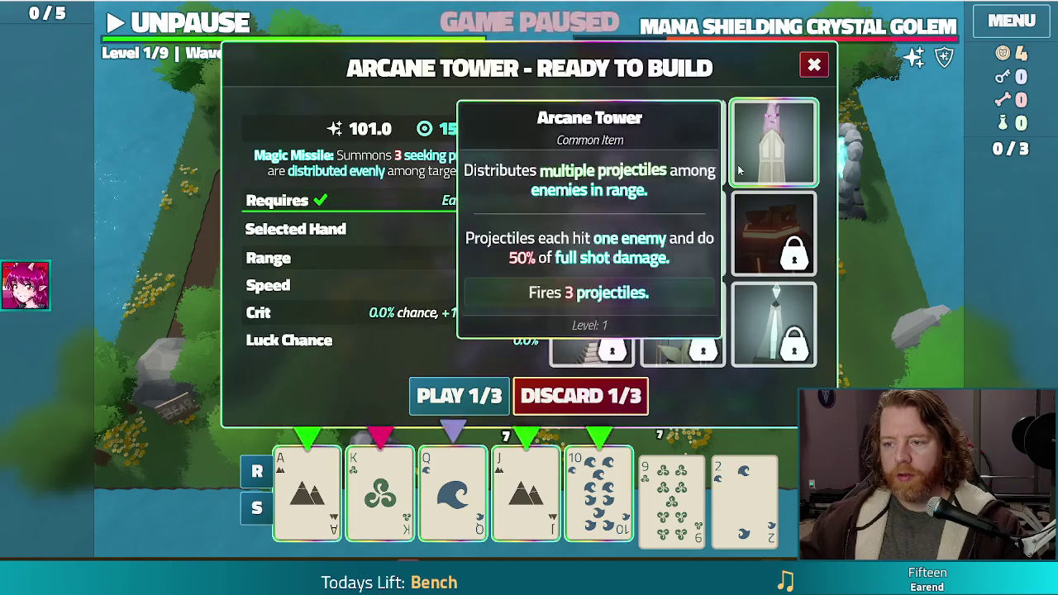
{"action": "left_click", "coordinate": [413, 389]}
{"action": "left_click", "coordinate": [252, 207]}
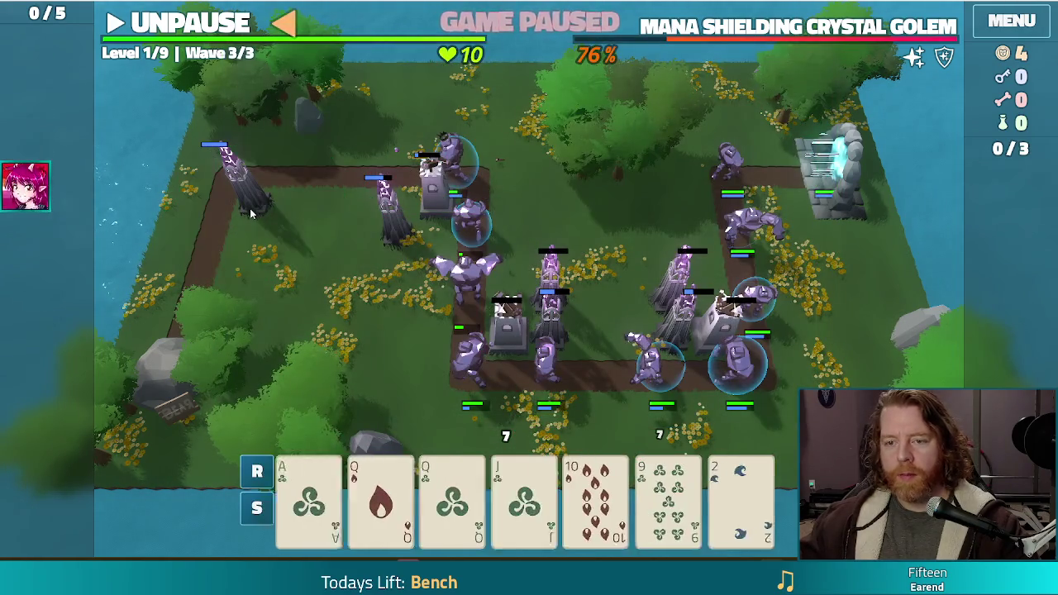
{"action": "left_click", "coordinate": [248, 23]}
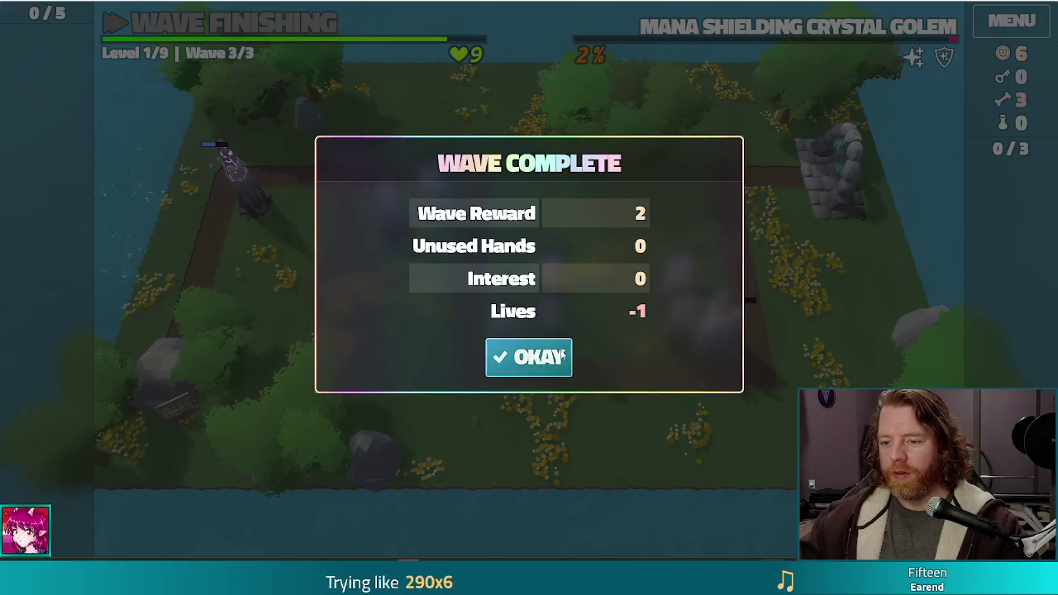
- Acknowledge the boss wave summary and upgrade the Arcane Tower's Shots to level 2
{"action": "left_click", "coordinate": [520, 358]}
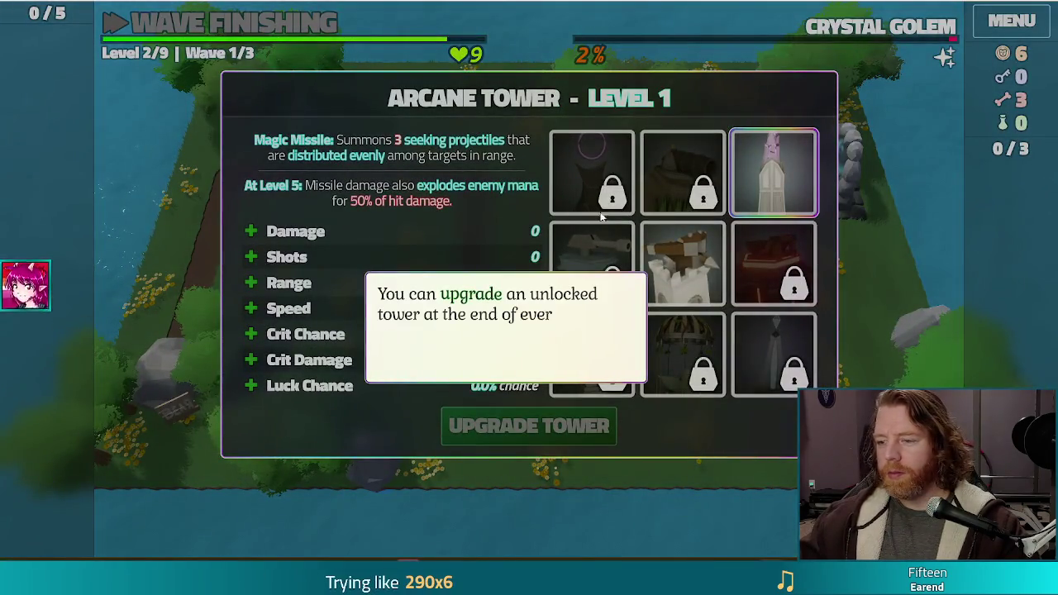
{"action": "left_click", "coordinate": [751, 162]}
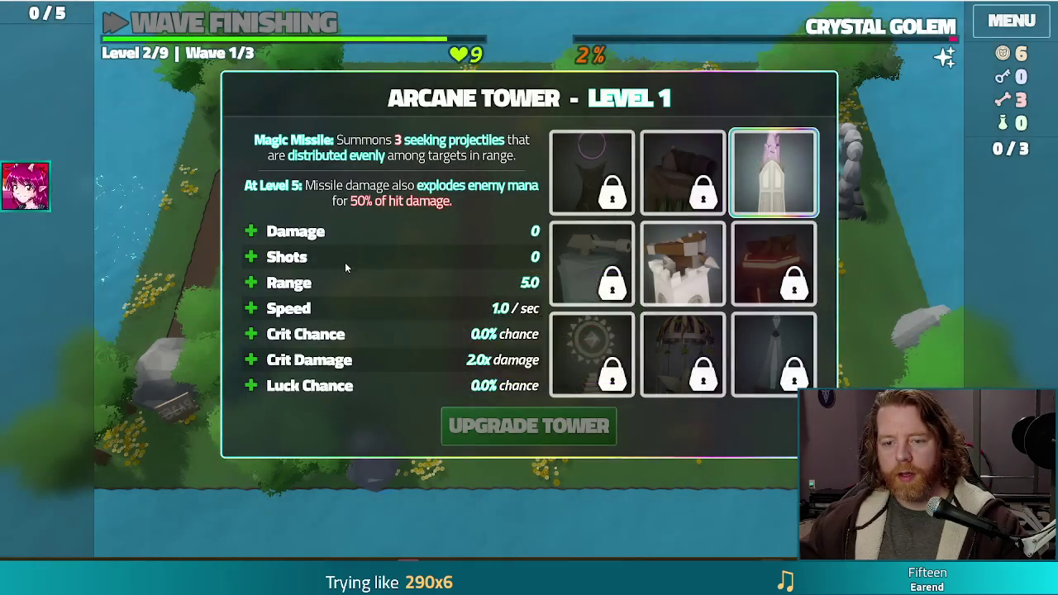
{"action": "left_click", "coordinate": [383, 255]}
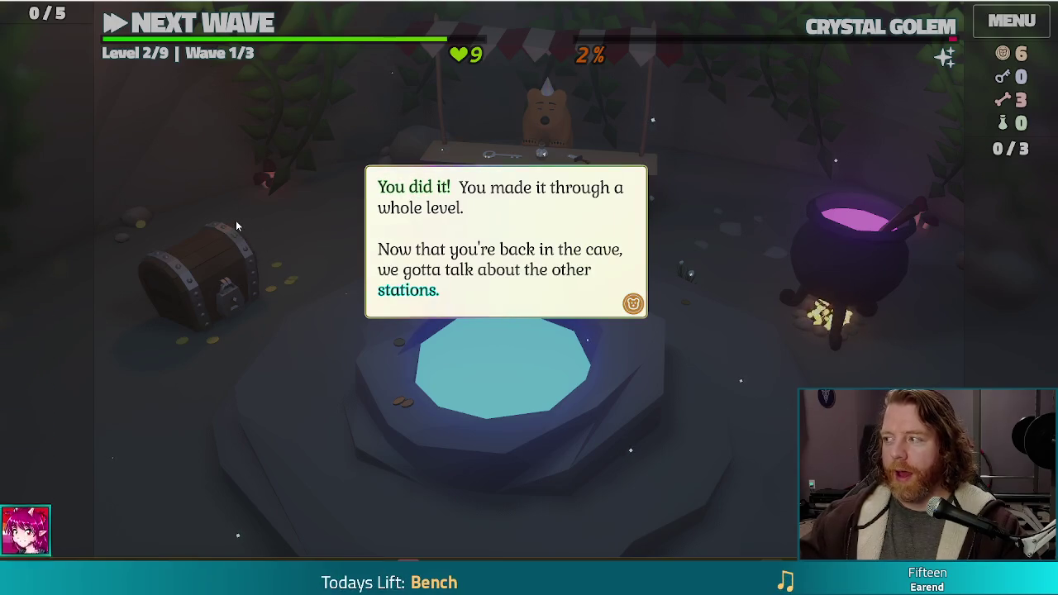
- Dismiss the level-complete messages, throw gold into the wishing well, and choose Training Wheels
{"action": "left_click", "coordinate": [752, 335]}
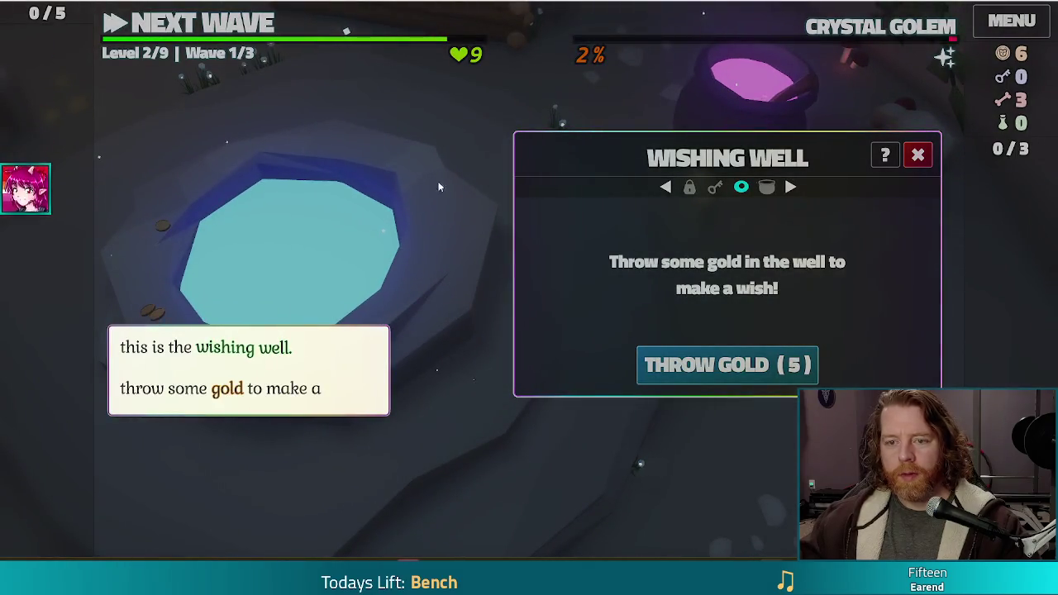
{"action": "left_click", "coordinate": [426, 238]}
{"action": "left_click", "coordinate": [765, 367]}
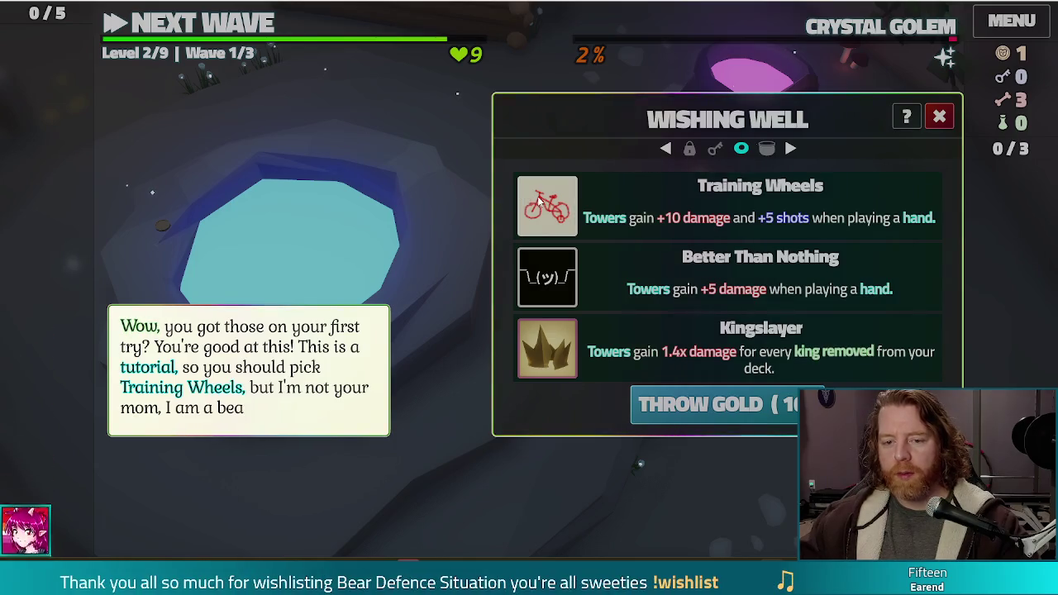
{"action": "left_click", "coordinate": [397, 219]}
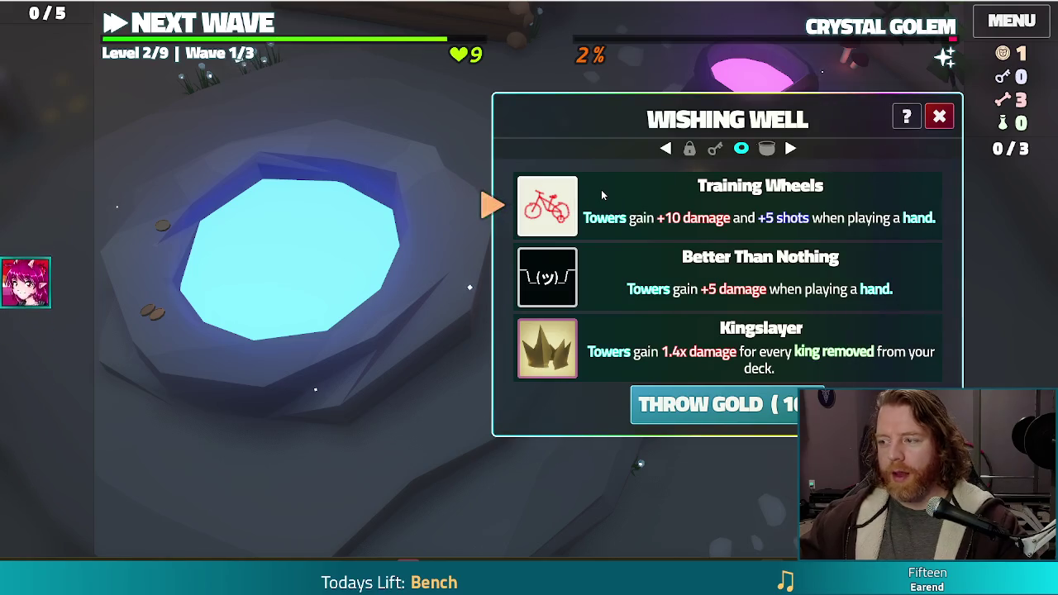
{"action": "left_click", "coordinate": [602, 194]}
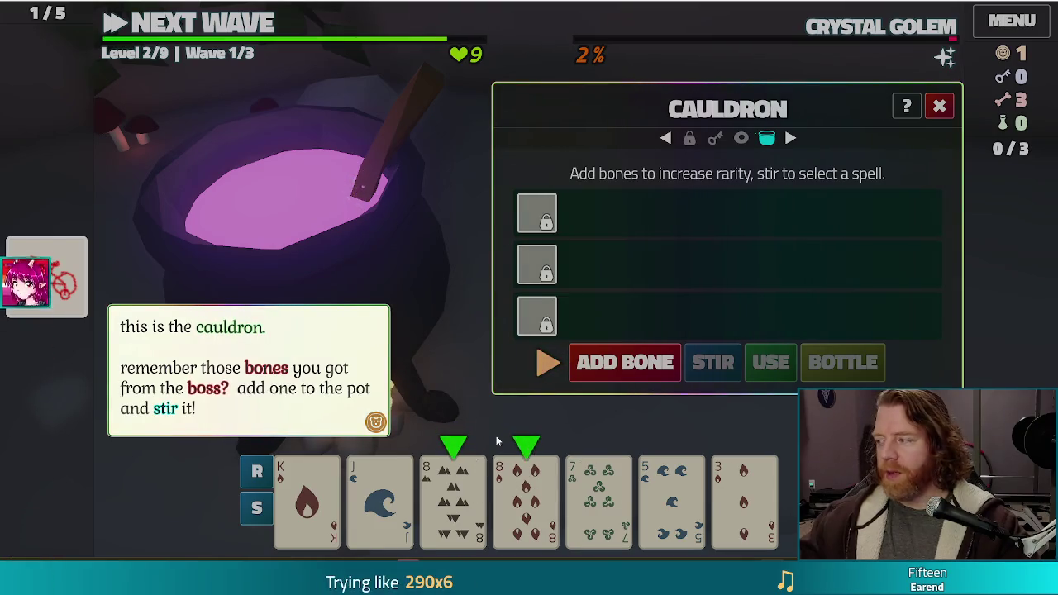
- Spend a bone at the cauldron to cast Alter: Earth on the King of Fire, then close it
{"action": "left_click", "coordinate": [442, 224]}
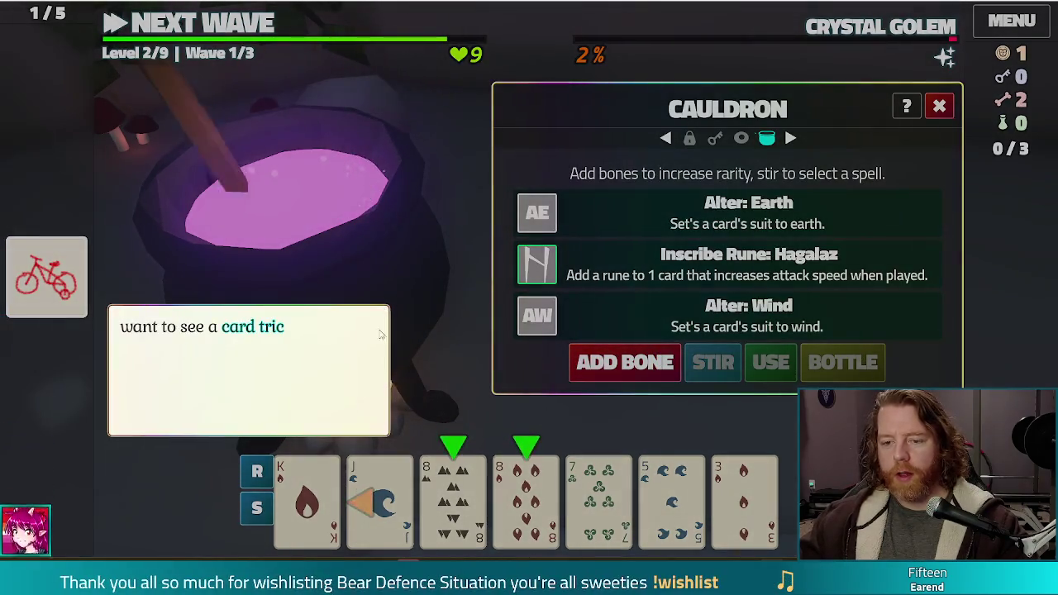
{"action": "left_click", "coordinate": [377, 211]}
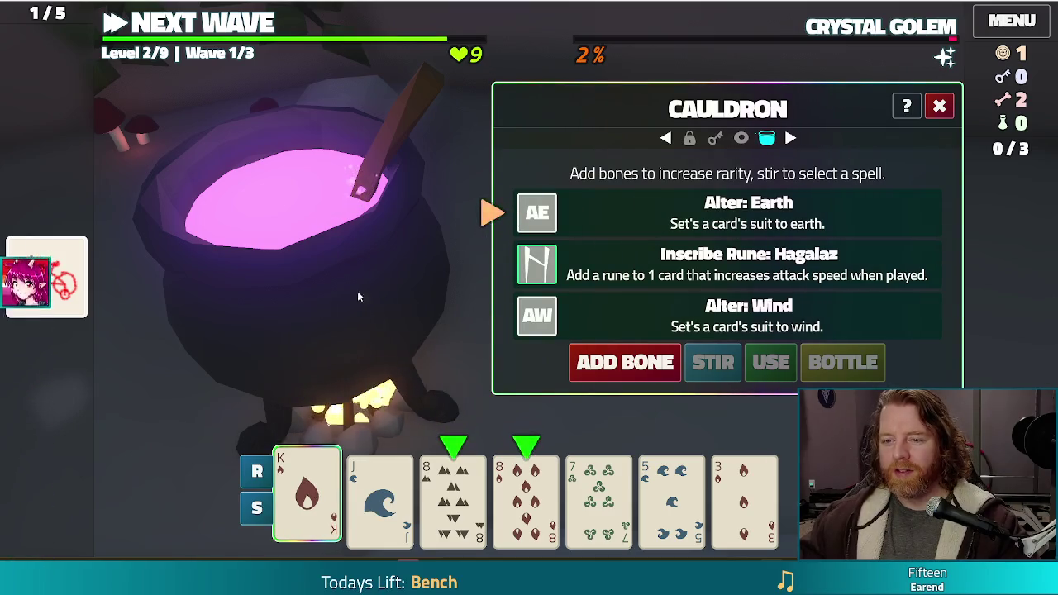
{"action": "left_click", "coordinate": [771, 362]}
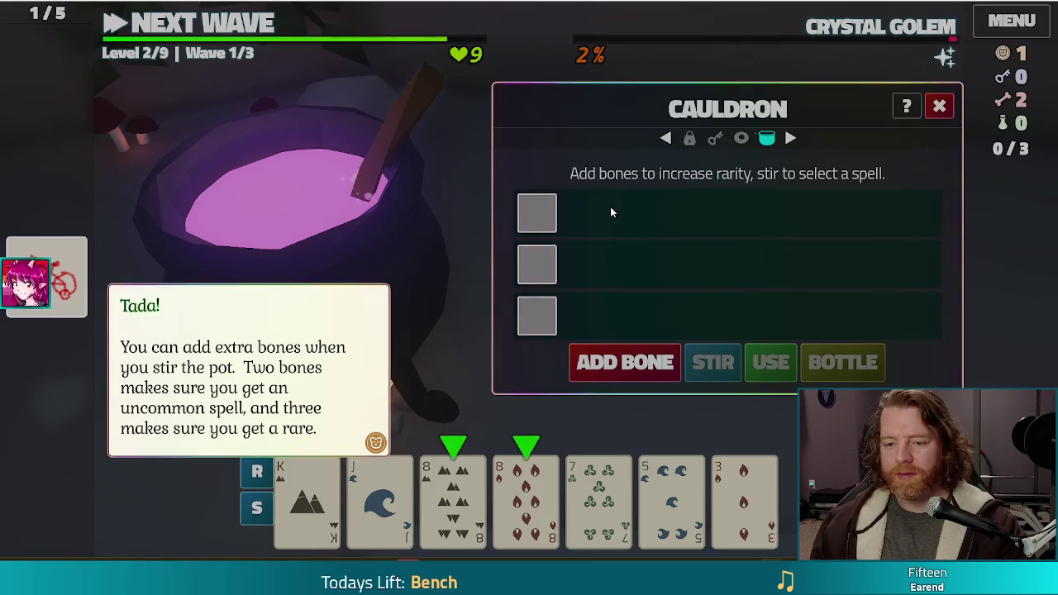
{"action": "left_click", "coordinate": [320, 207]}
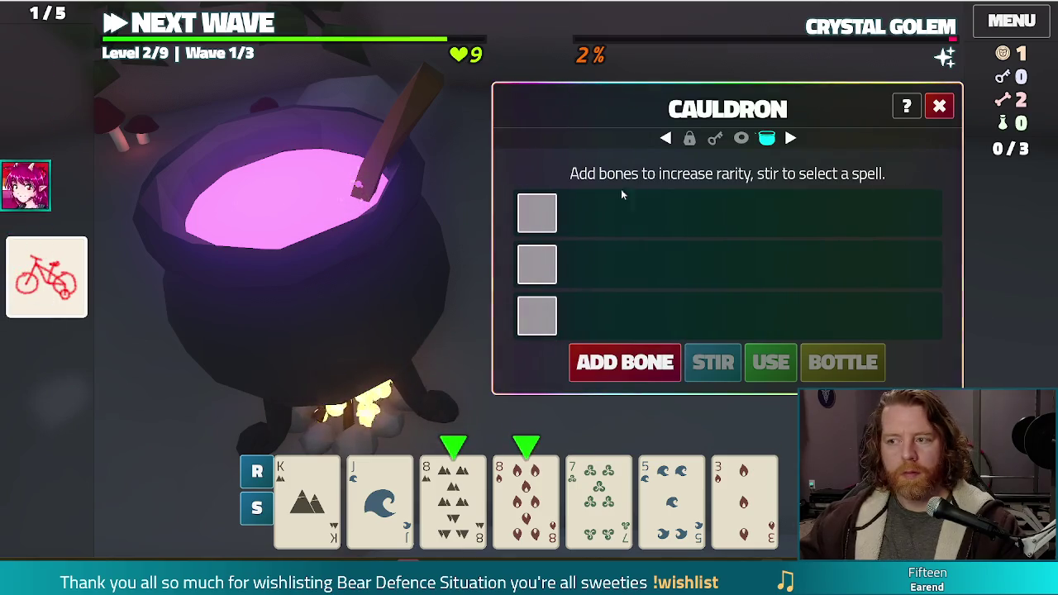
{"action": "left_click", "coordinate": [940, 107]}
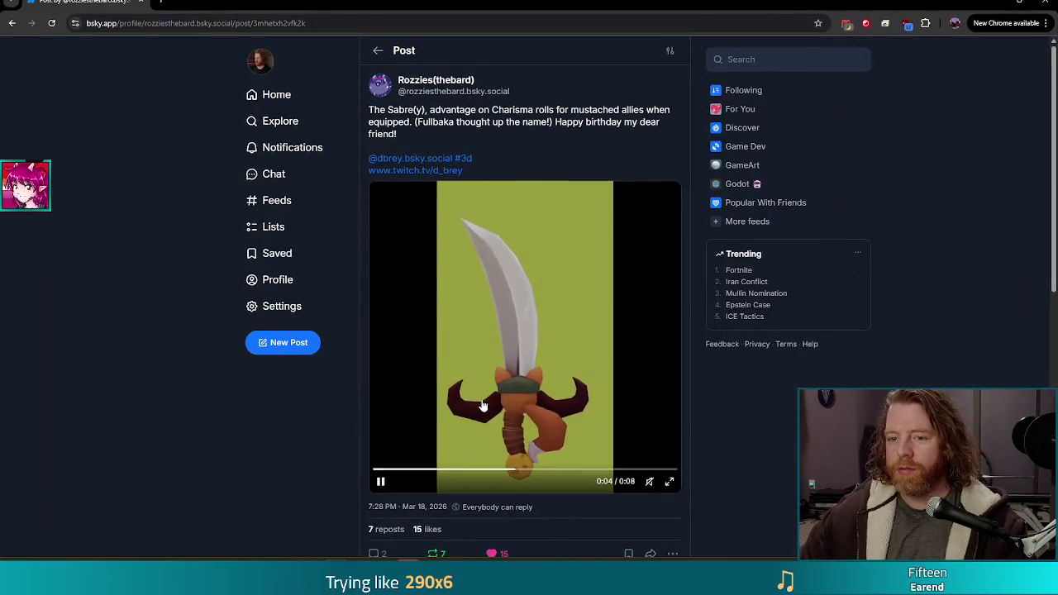
- Copy the sabre birthday post's web address from the address bar
{"action": "left_click", "coordinate": [313, 26]}
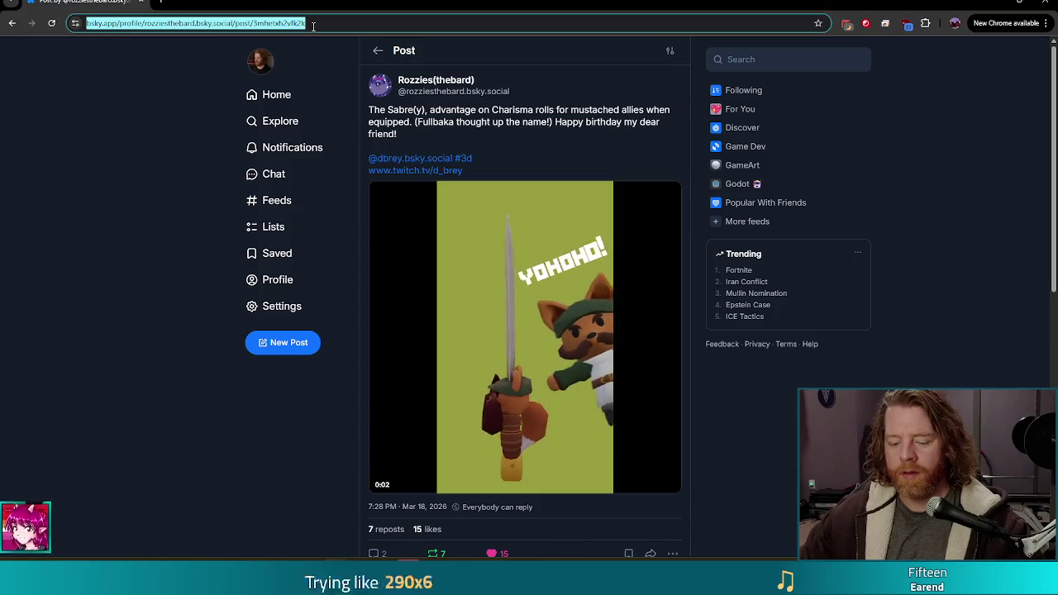
{"action": "key", "text": "Escape"}
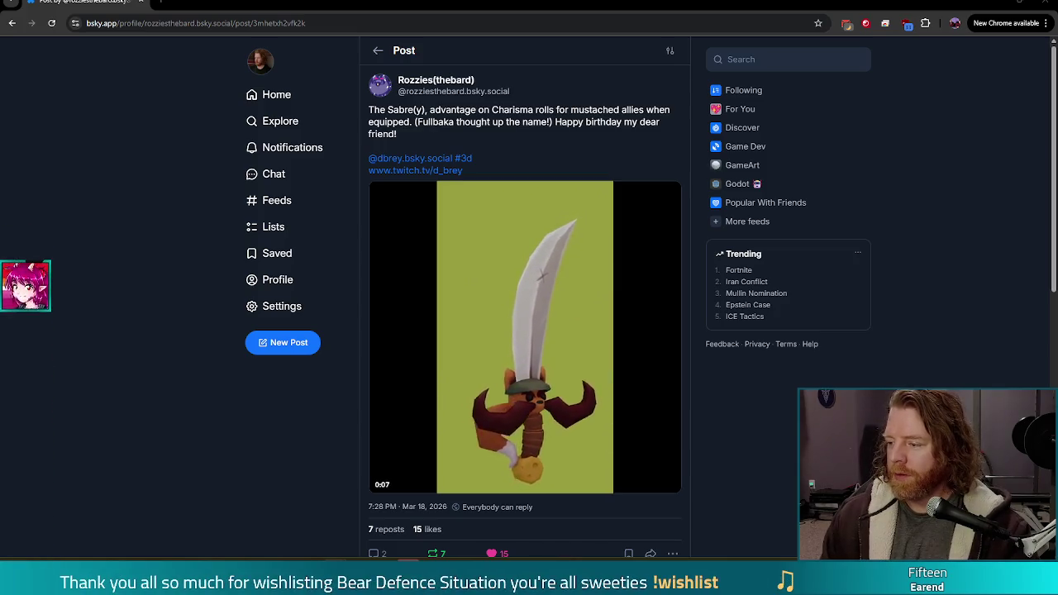
{"action": "mouse_move", "coordinate": [521, 426]}
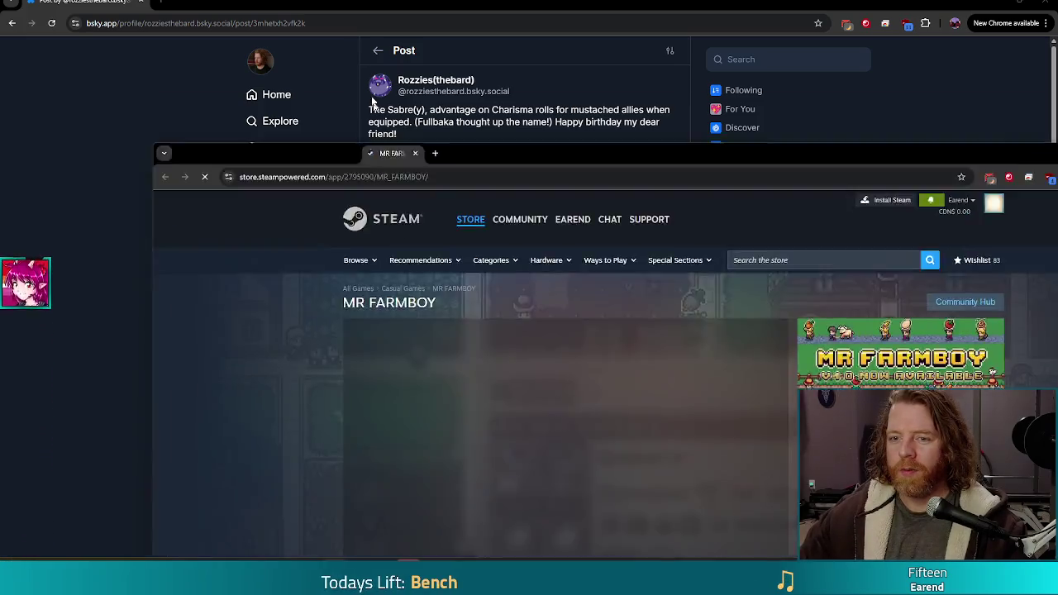
- Bring the MR FARMBOY store page into the browser and watch its trailer full screen
{"action": "left_click_drag", "start_coordinate": [207, 157], "coordinate": [207, 7]}
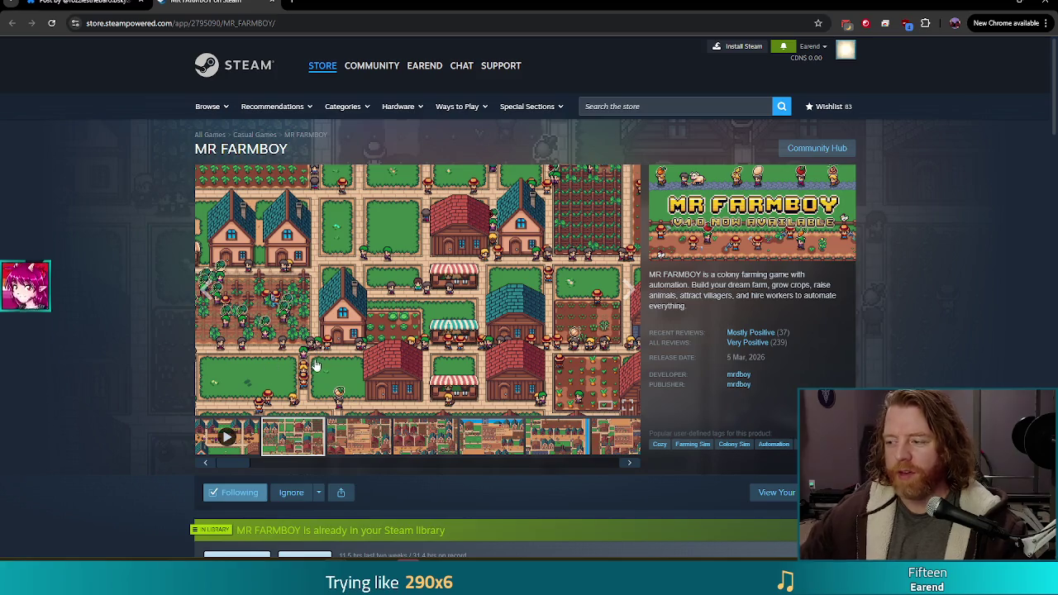
{"action": "left_click", "coordinate": [234, 441]}
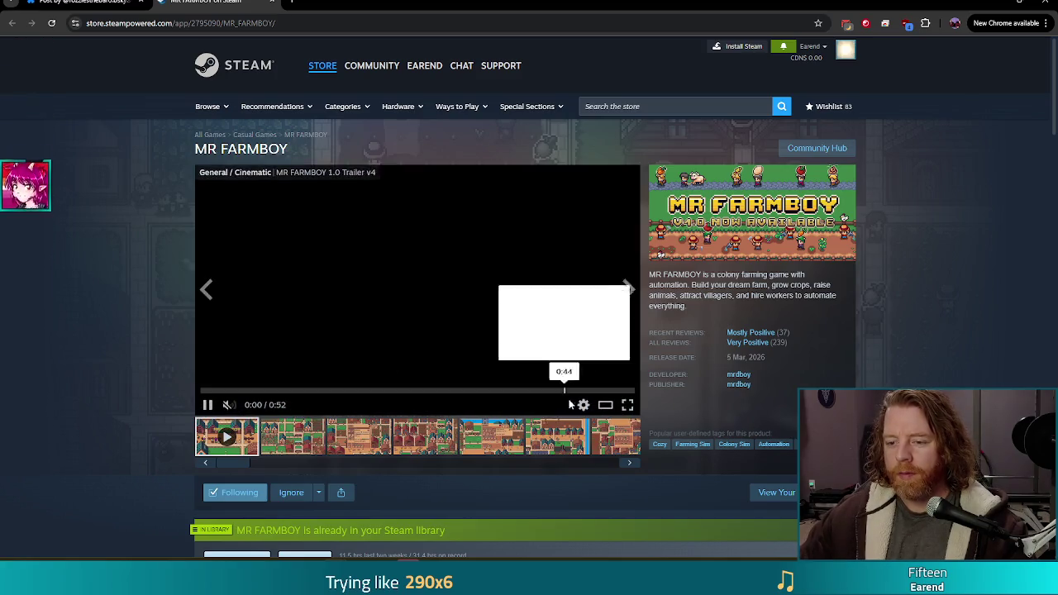
{"action": "left_click", "coordinate": [626, 405]}
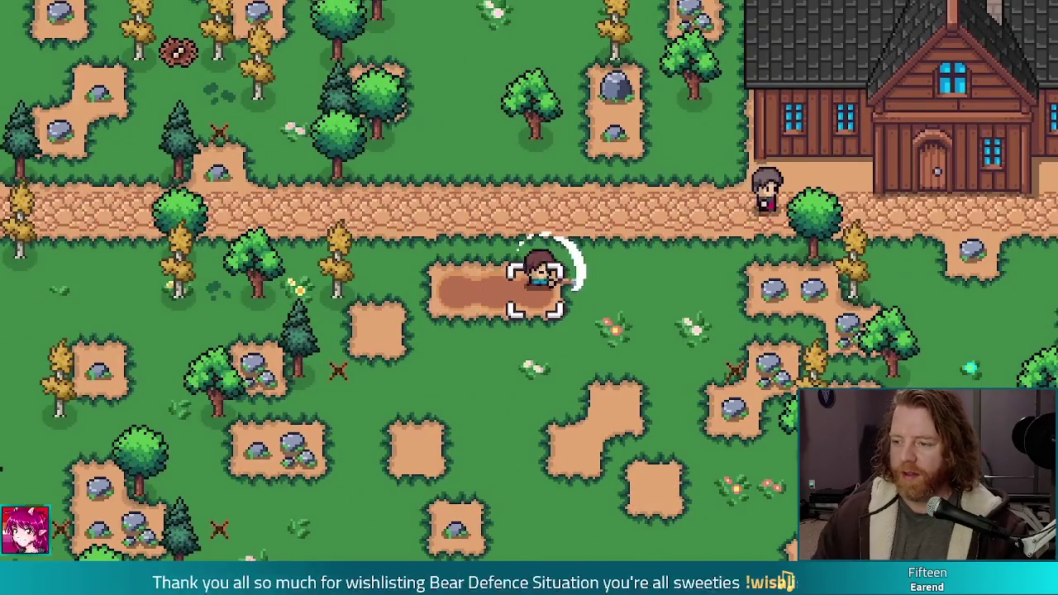
{"action": "key", "text": "Escape"}
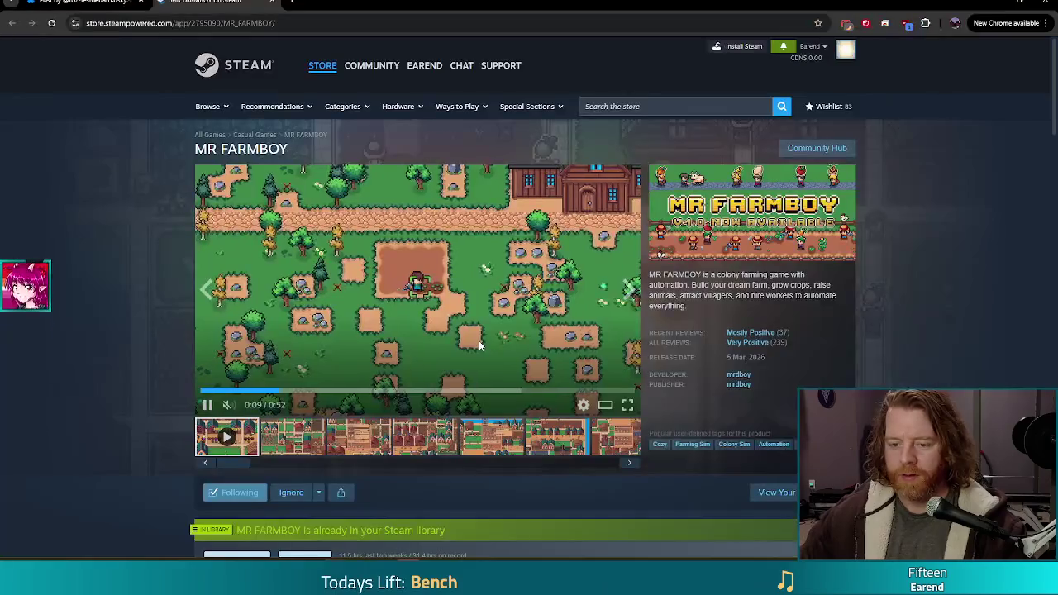
- View the MR FARMBOY media full screen again, then exit the screenshot view
{"action": "scroll", "coordinate": [480, 346], "scroll_direction": "down", "scroll_amount": 3}
{"action": "scroll", "coordinate": [483, 349], "scroll_direction": "up", "scroll_amount": 5}
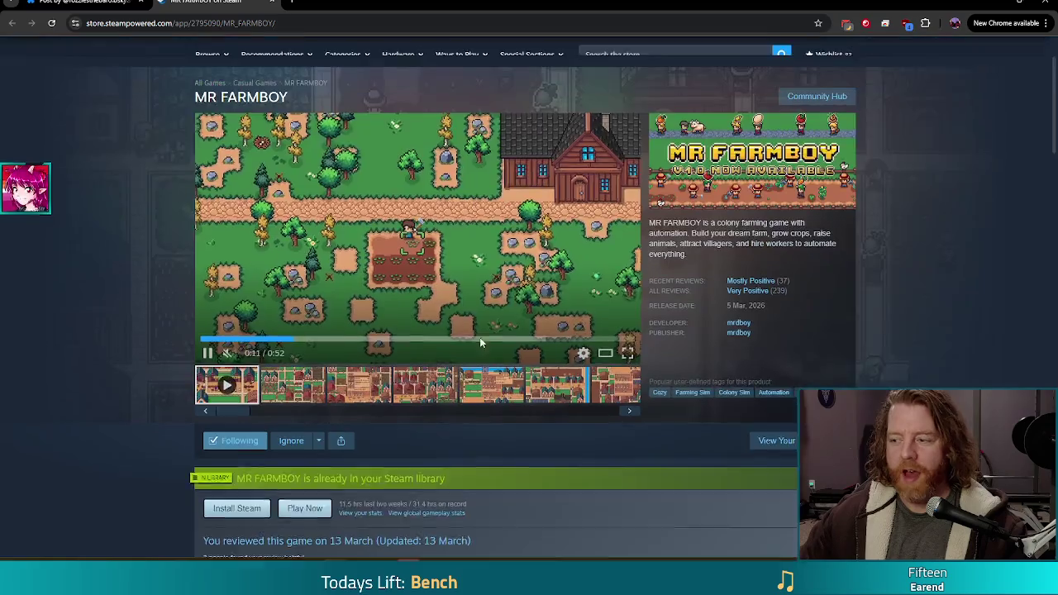
{"action": "double_click", "coordinate": [557, 297]}
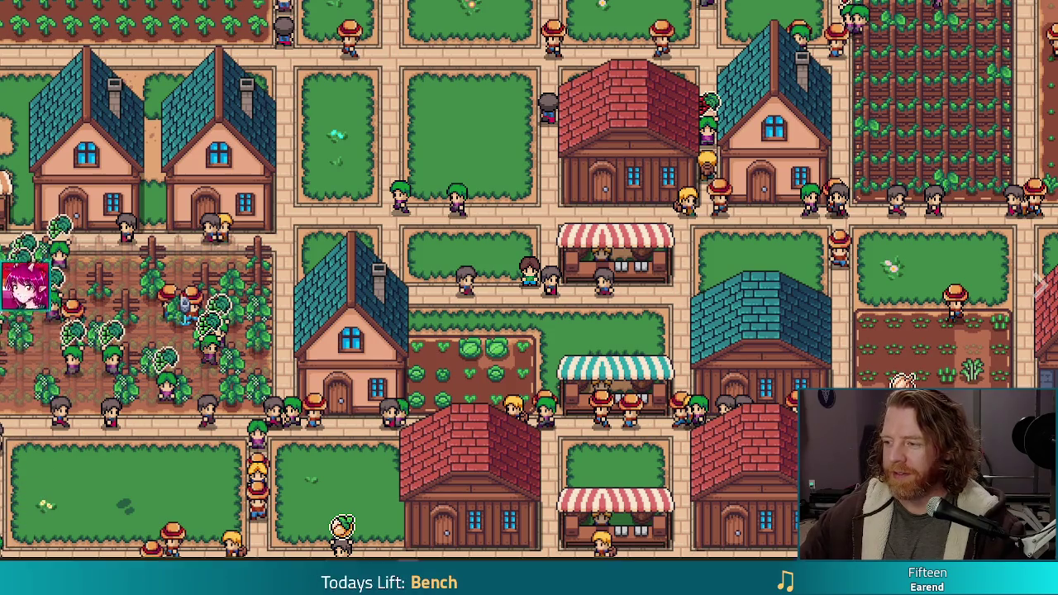
{"action": "key", "text": "Escape"}
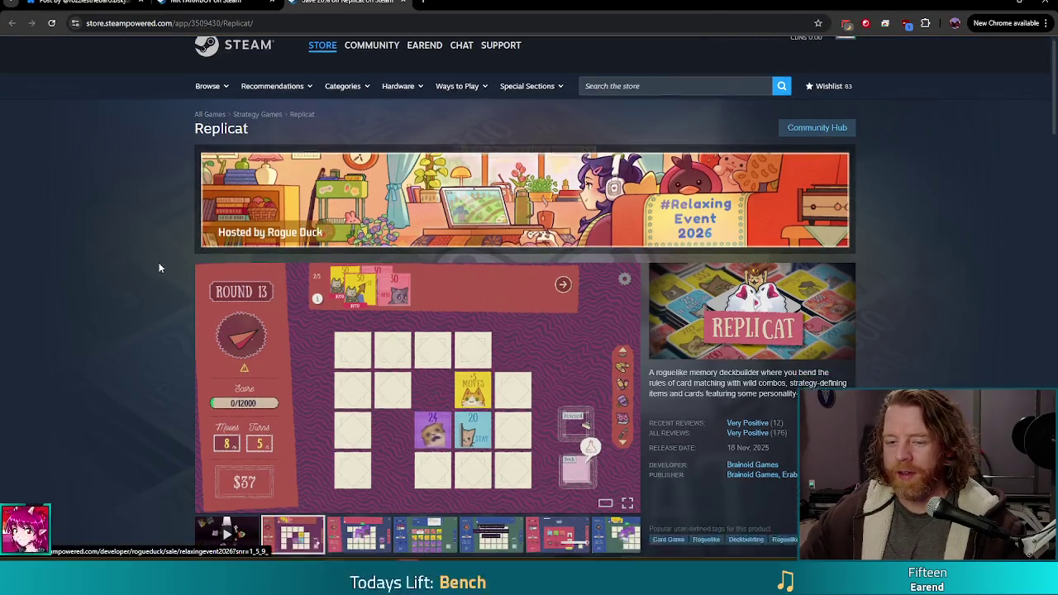
- Play the Replicat trailer full screen, then return to its store page
{"action": "scroll", "coordinate": [117, 386], "scroll_direction": "down", "scroll_amount": 2}
{"action": "left_click", "coordinate": [228, 447]}
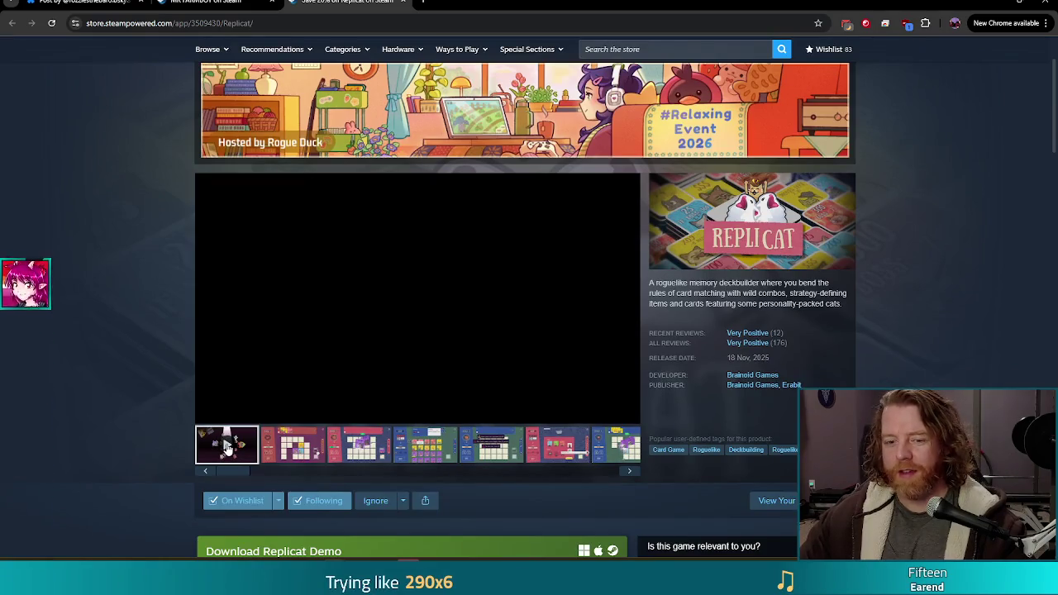
{"action": "left_click", "coordinate": [627, 412]}
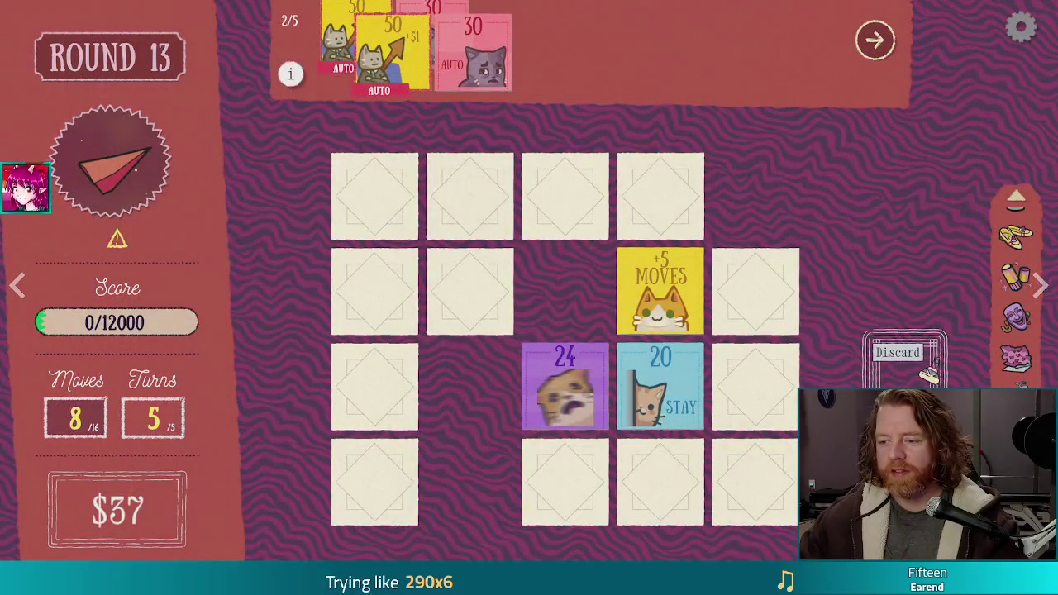
{"action": "key", "text": "Escape"}
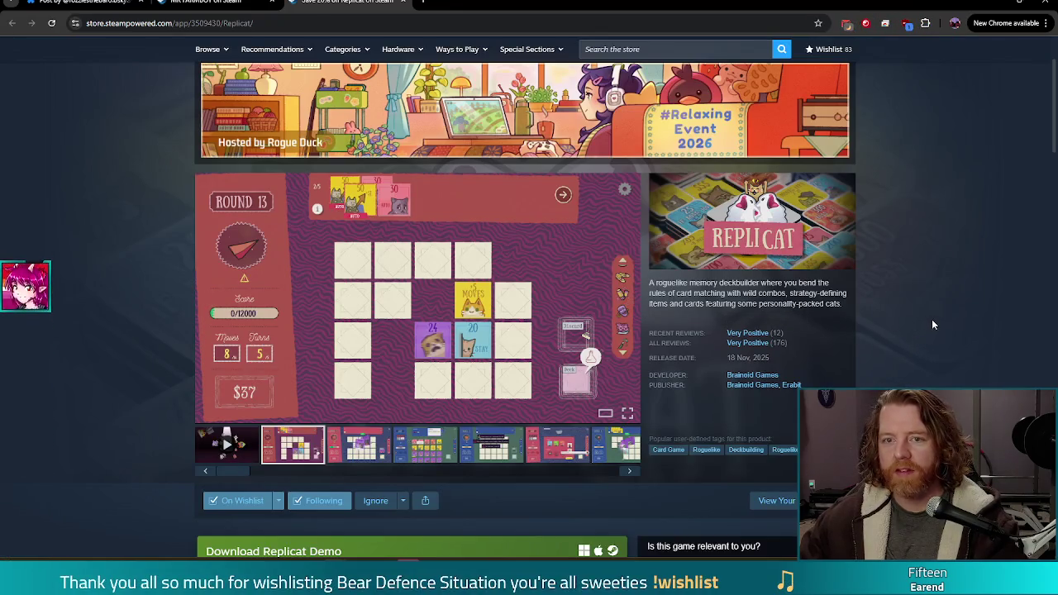
- Scroll through Replicat's demo, price and bundle options, then close the browser
{"action": "scroll", "coordinate": [182, 198], "scroll_direction": "down", "scroll_amount": 3}
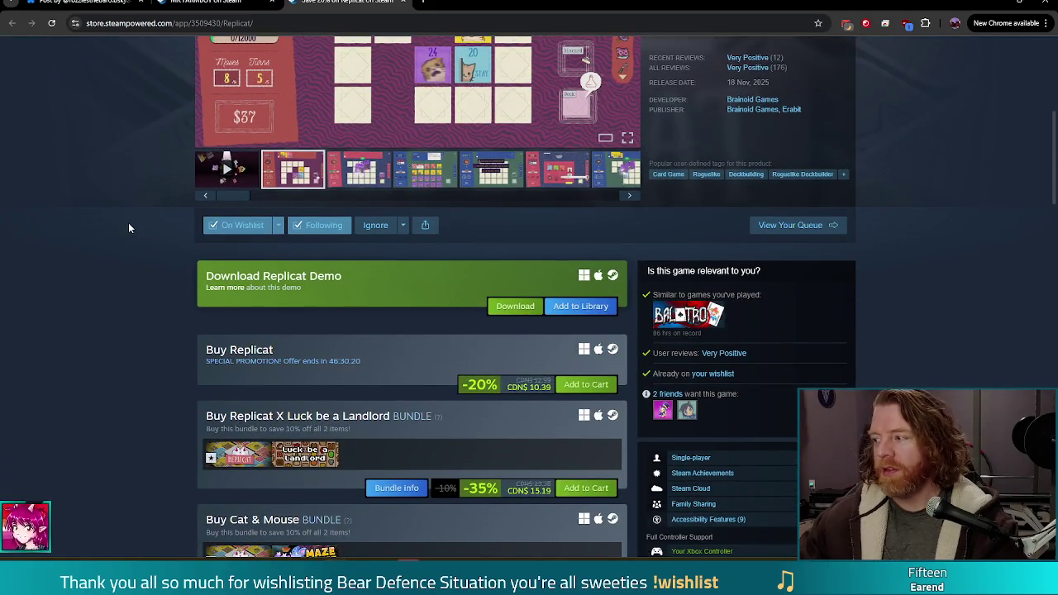
{"action": "scroll", "coordinate": [129, 227], "scroll_direction": "up", "scroll_amount": 3}
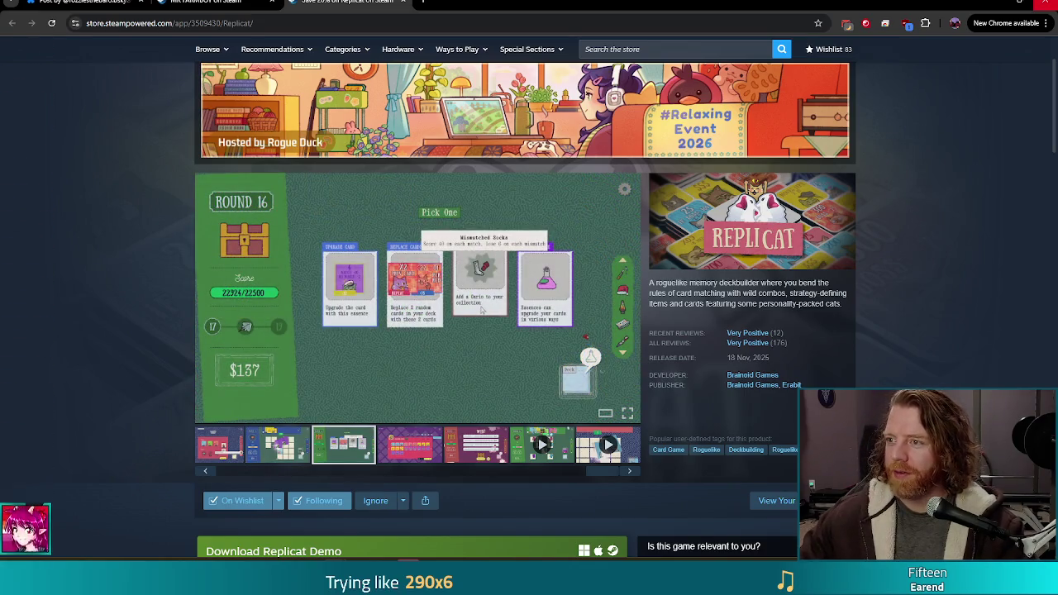
{"action": "left_click", "coordinate": [1051, 4]}
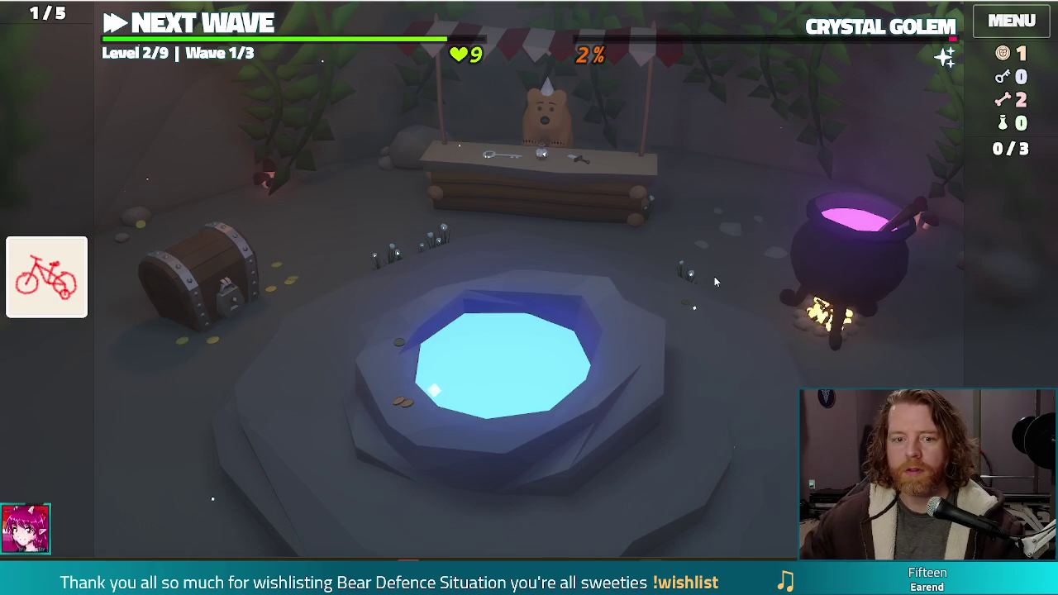
- Run TEST_KIT in the console to boost resources, then close the Hoard panel
{"action": "key", "text": "grave"}
{"action": "type", "text": "TEST_KIT"}
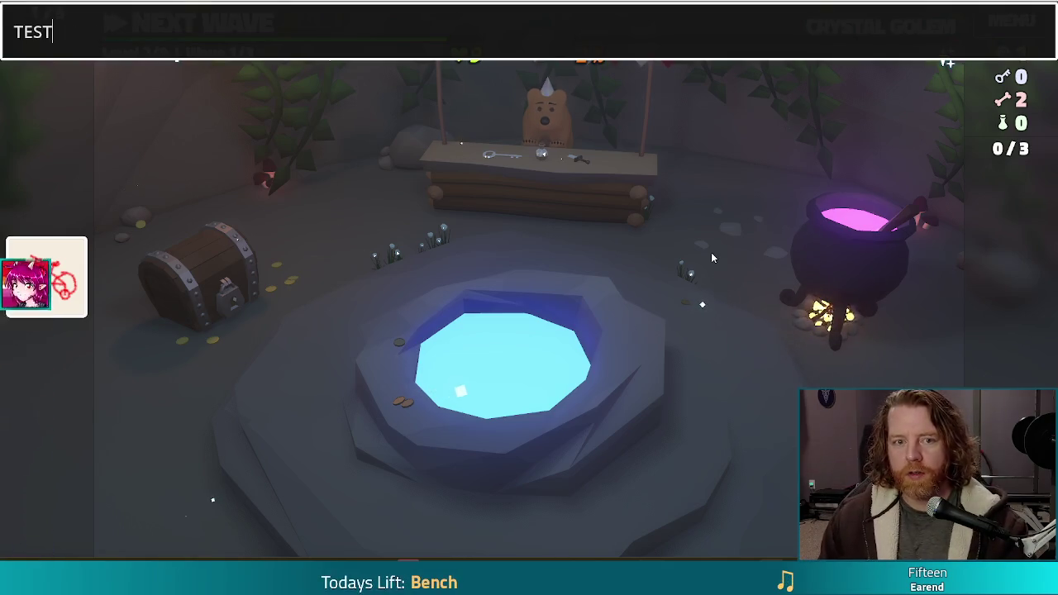
{"action": "key", "text": "Return"}
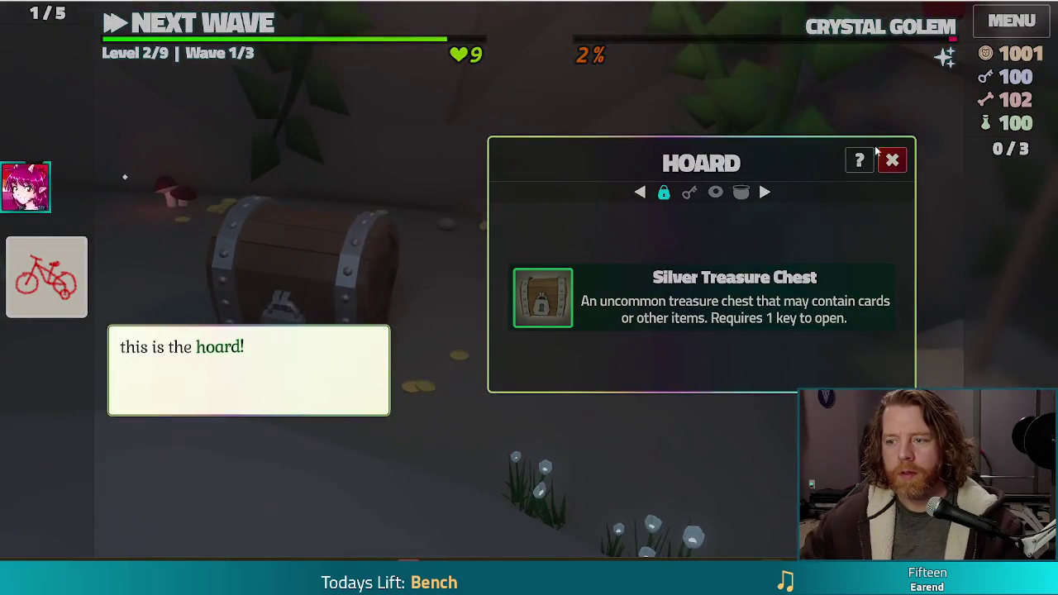
{"action": "left_click", "coordinate": [446, 207]}
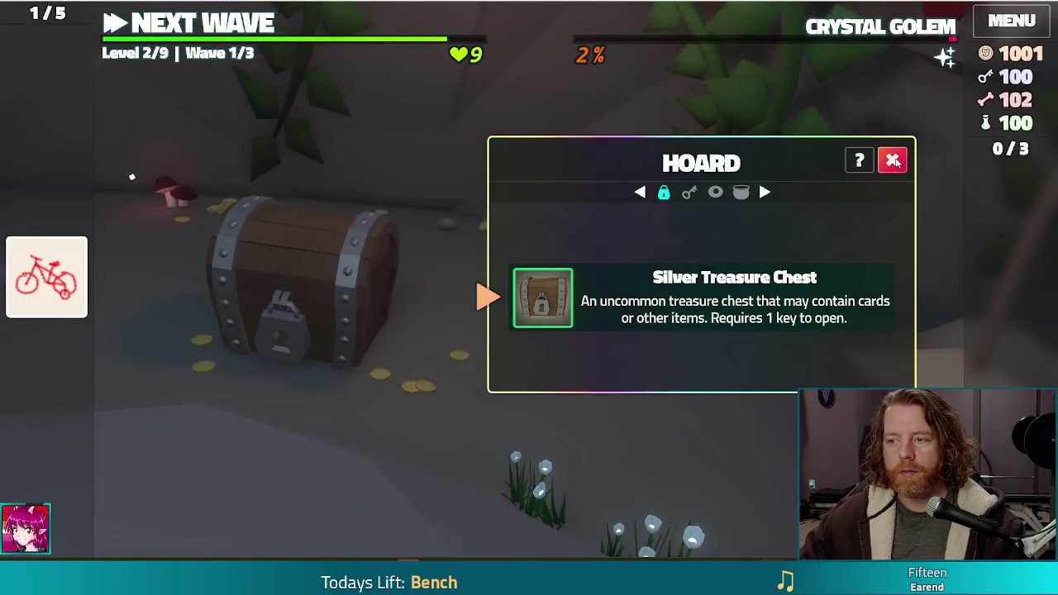
{"action": "left_click", "coordinate": [892, 161]}
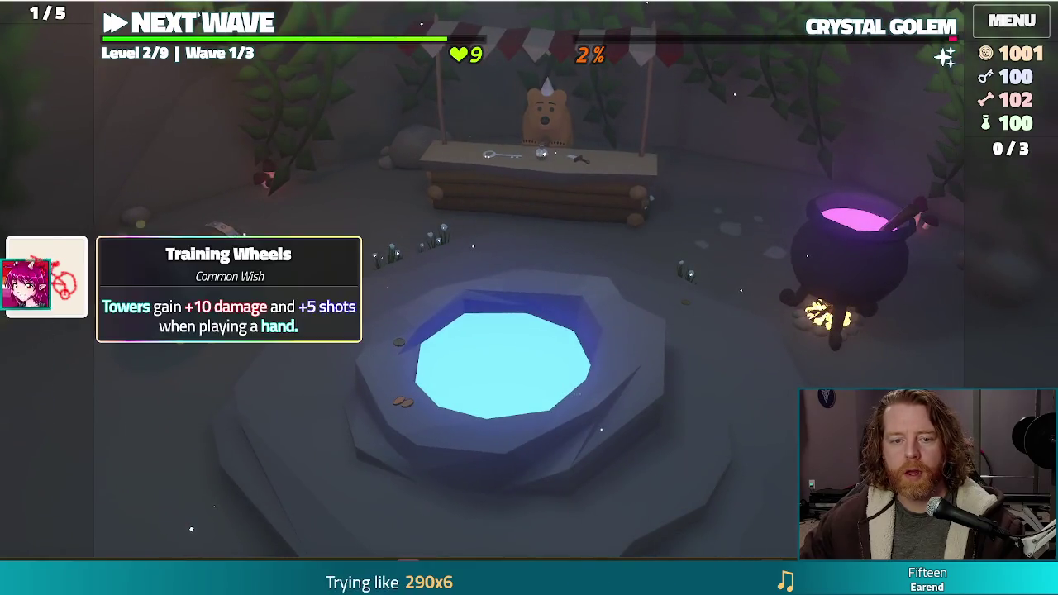
- Throw 10 gold into the wishing well to reveal Charmed, Heart of Fire and Hoarder wishes
{"action": "left_click", "coordinate": [543, 284]}
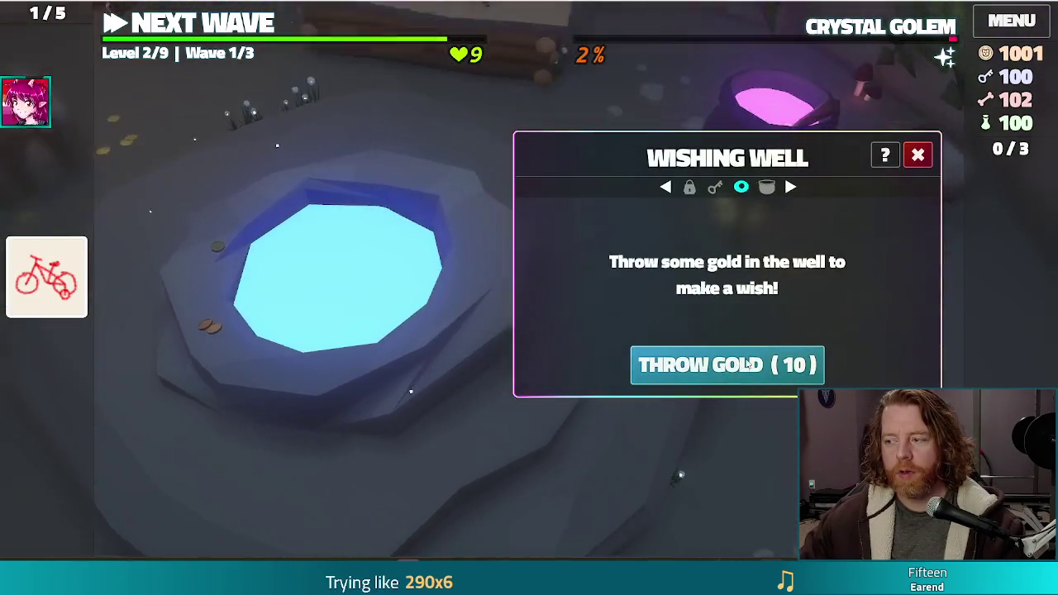
{"action": "left_click", "coordinate": [749, 364]}
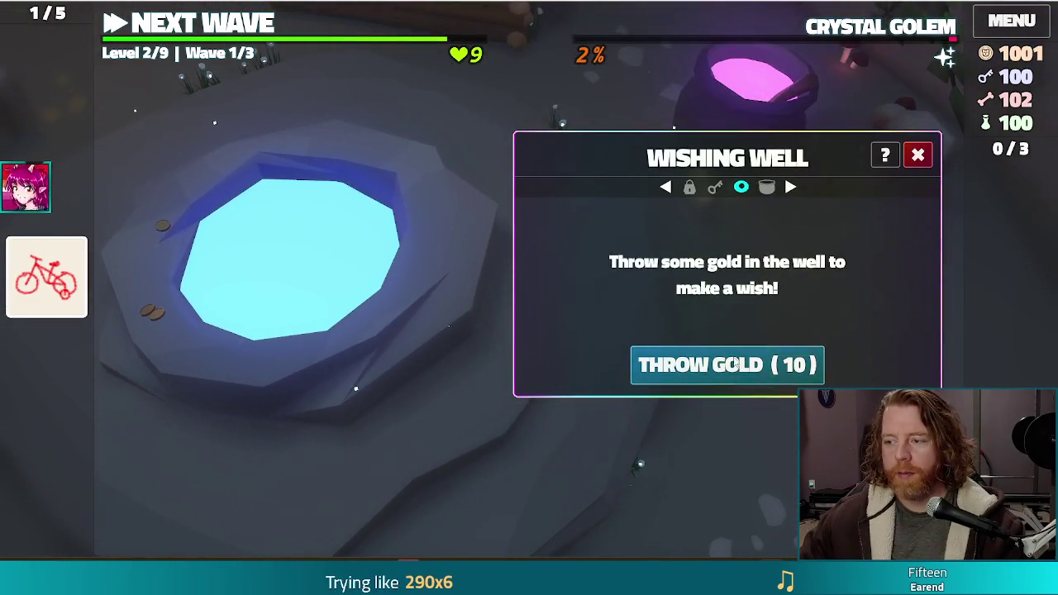
{"action": "mouse_move", "coordinate": [552, 356]}
{"action": "mouse_move", "coordinate": [541, 309]}
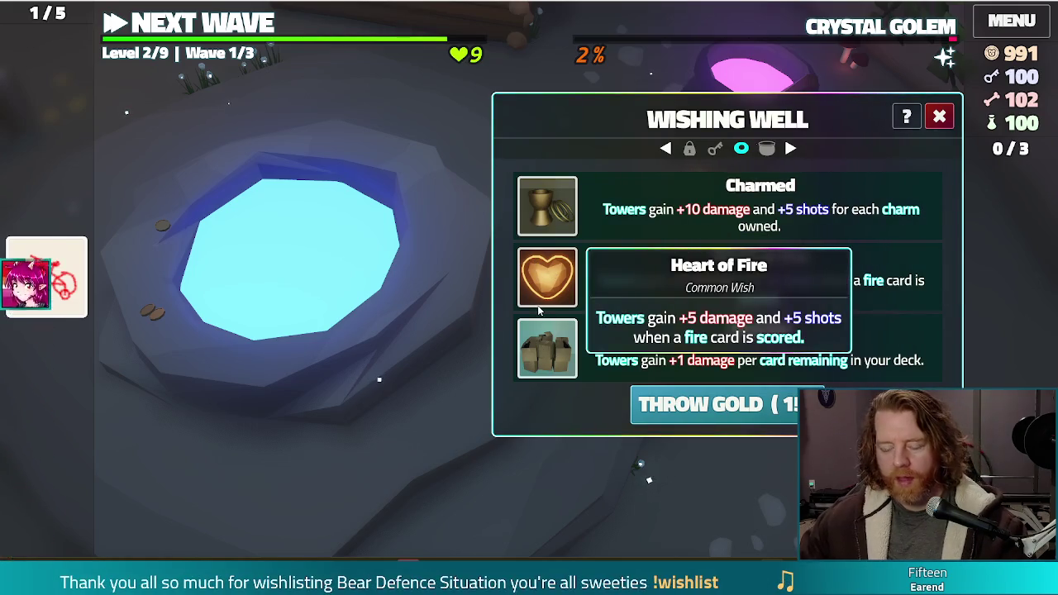
{"action": "mouse_move", "coordinate": [519, 330]}
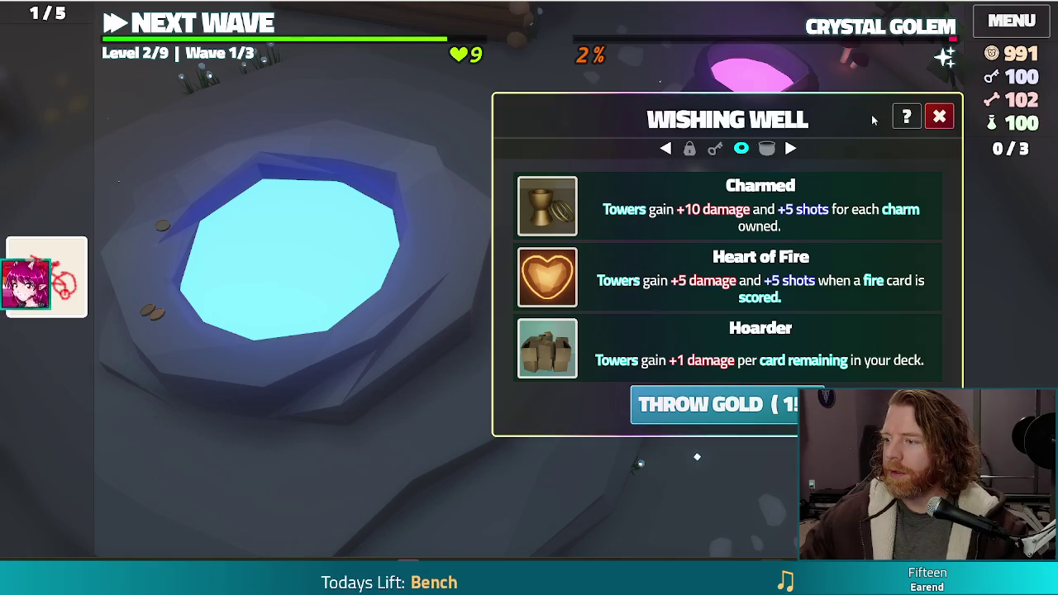
{"action": "left_click", "coordinate": [943, 118]}
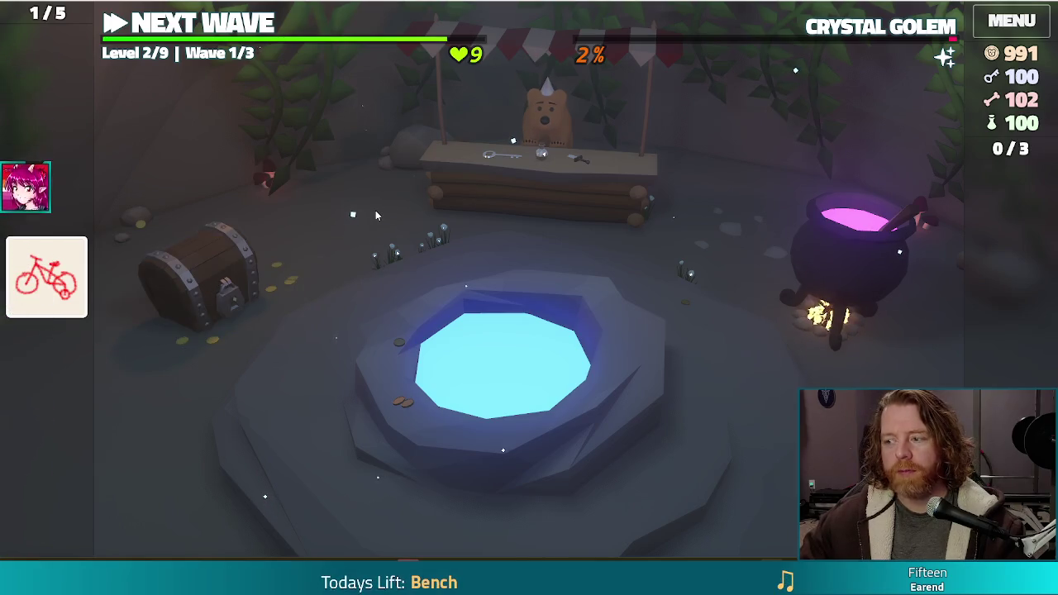
{"action": "left_click", "coordinate": [581, 357]}
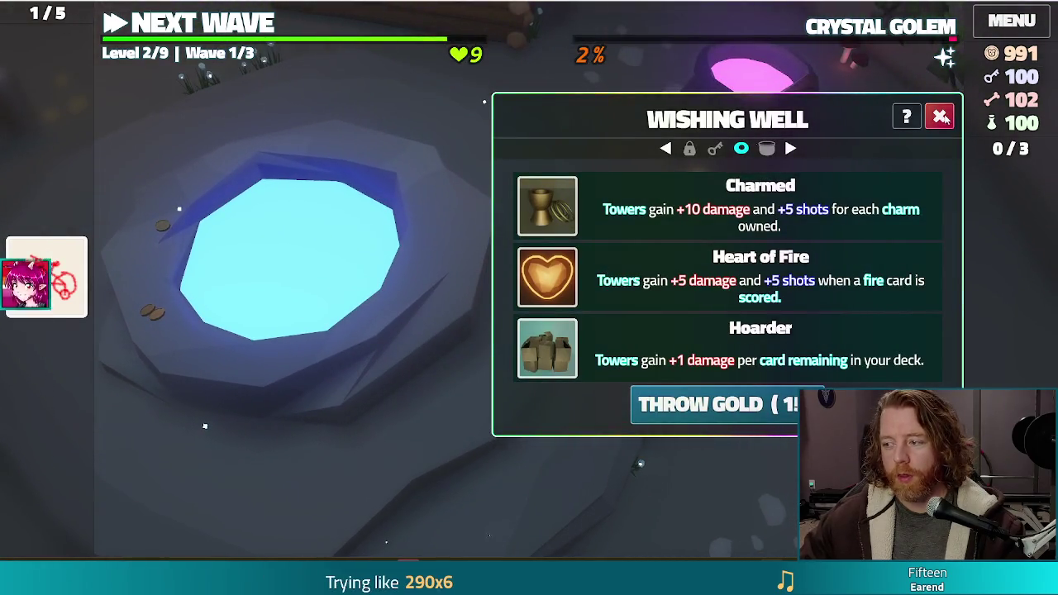
- Close the wishing well and open the bear's shop selling Key, Bottle and Broken Sword
{"action": "left_click", "coordinate": [940, 117]}
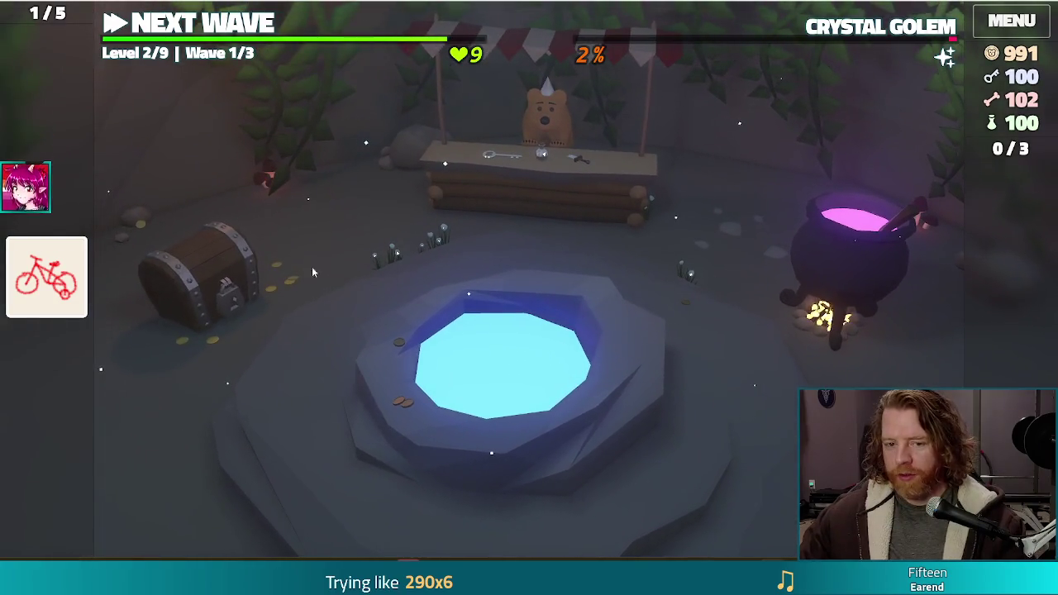
{"action": "mouse_move", "coordinate": [58, 279]}
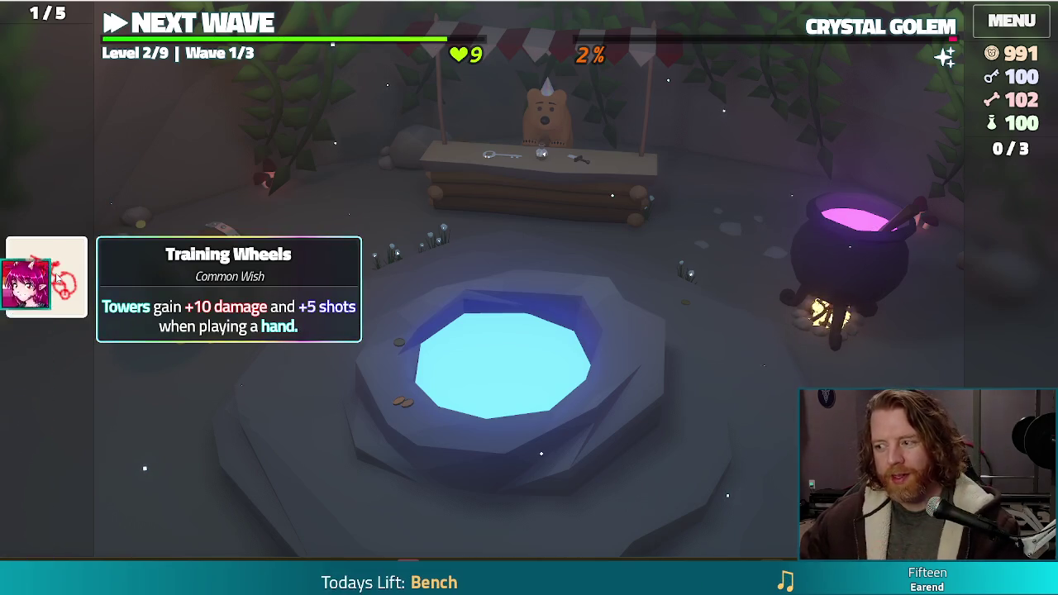
{"action": "left_click", "coordinate": [513, 193]}
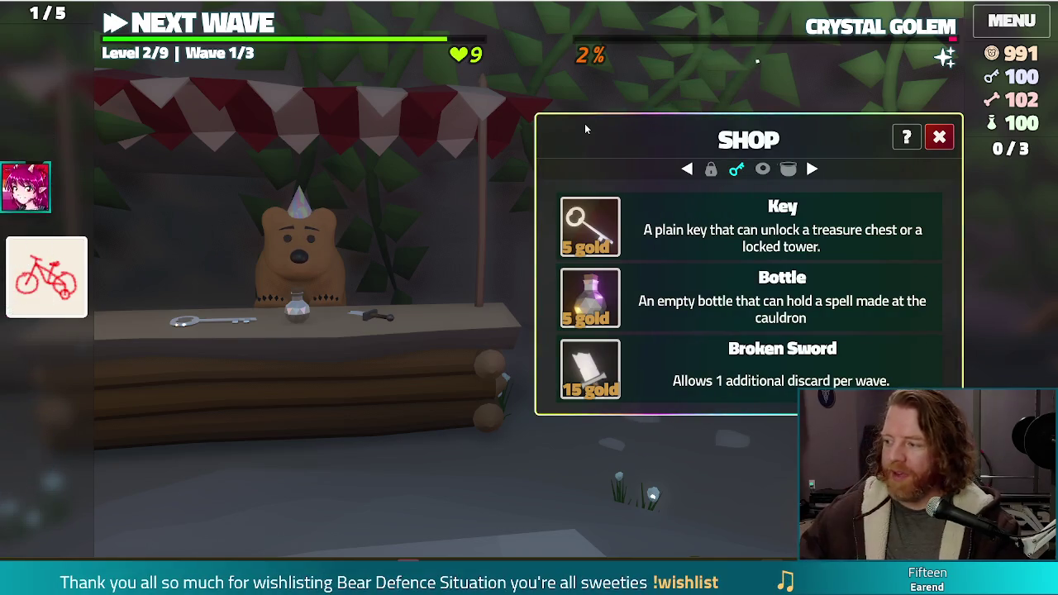
- Close the shop and leave the den back to level 2's map
{"action": "left_click", "coordinate": [939, 137]}
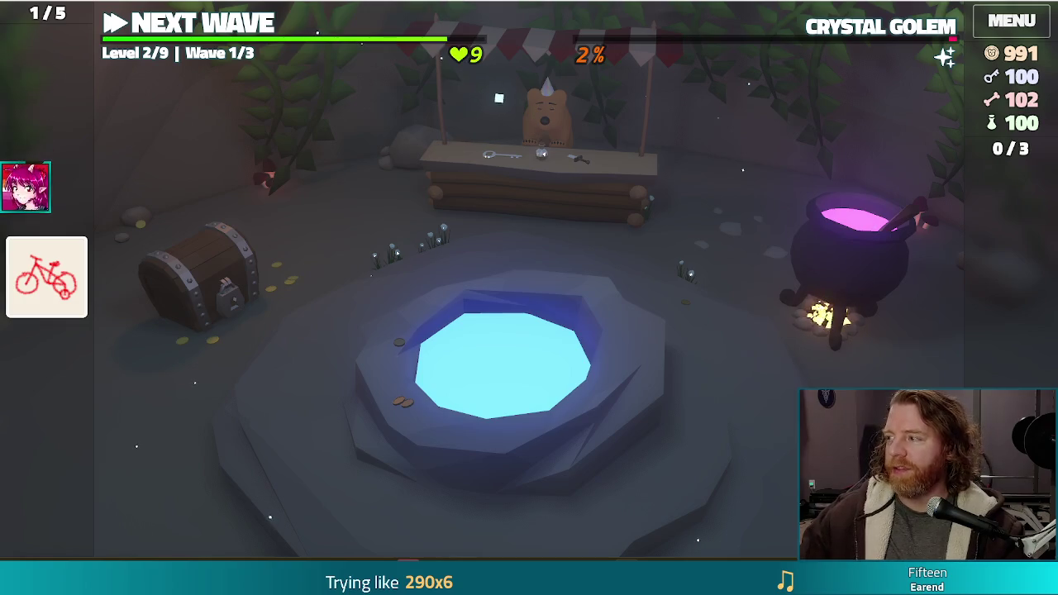
{"action": "key", "text": "Escape"}
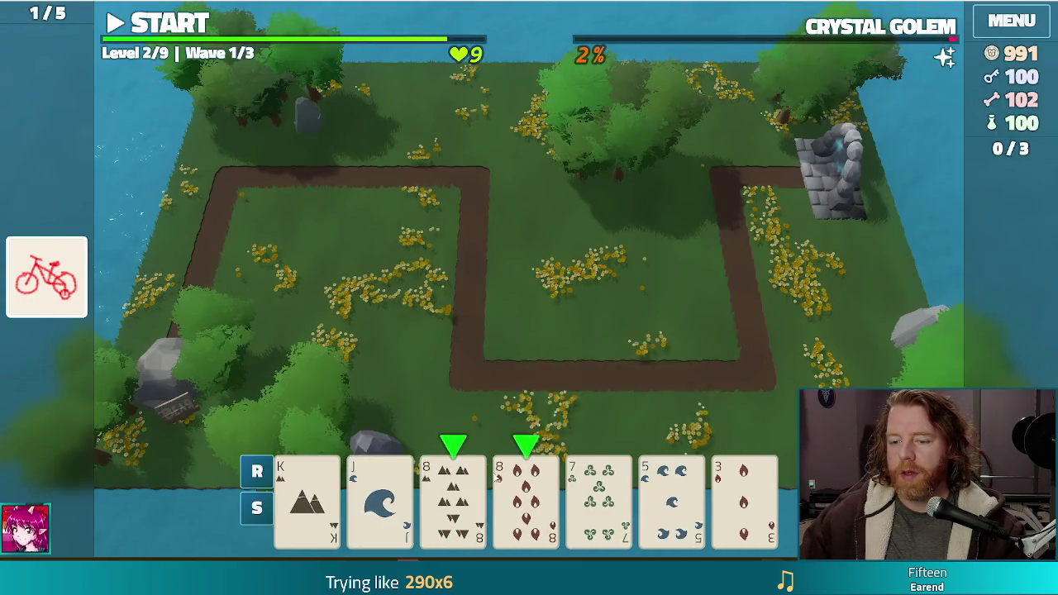
- Preview the Ballista Tower for the pair of 8s without building, then reopen the console
{"action": "left_click", "coordinate": [526, 496]}
{"action": "left_click", "coordinate": [455, 492]}
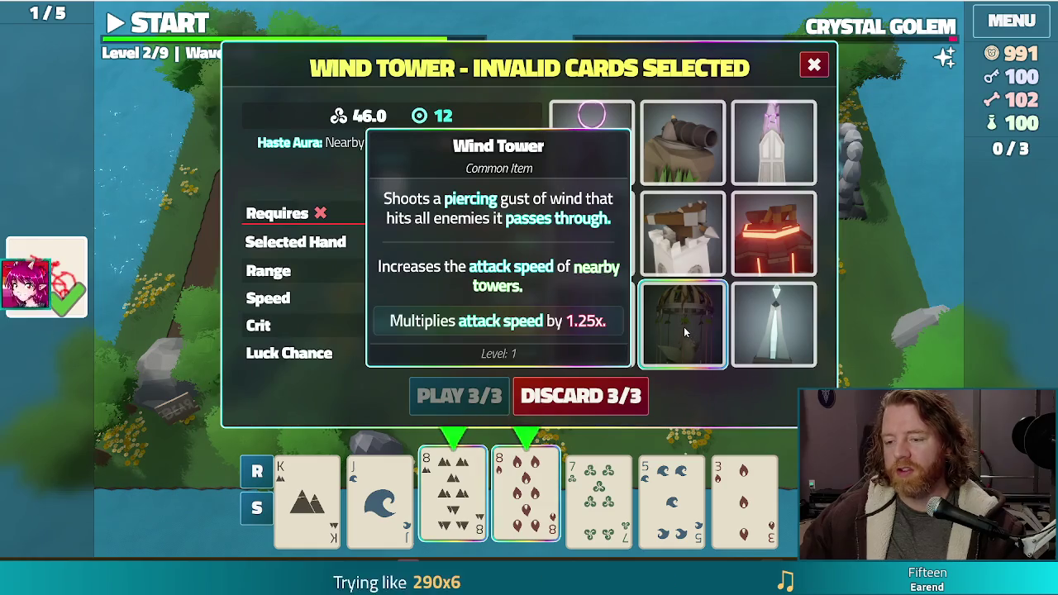
{"action": "left_click", "coordinate": [688, 229]}
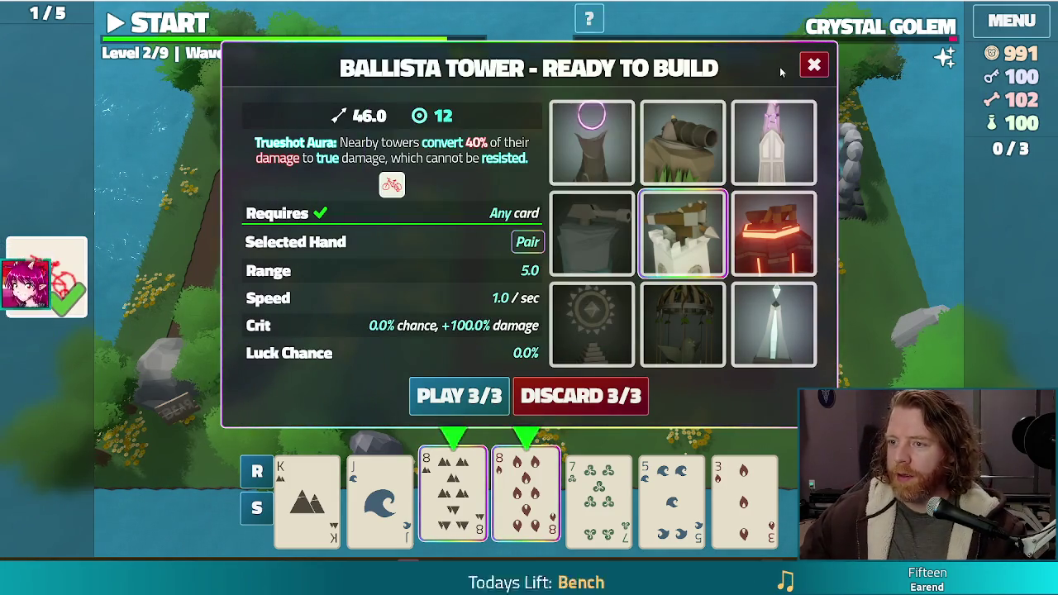
{"action": "left_click", "coordinate": [815, 65]}
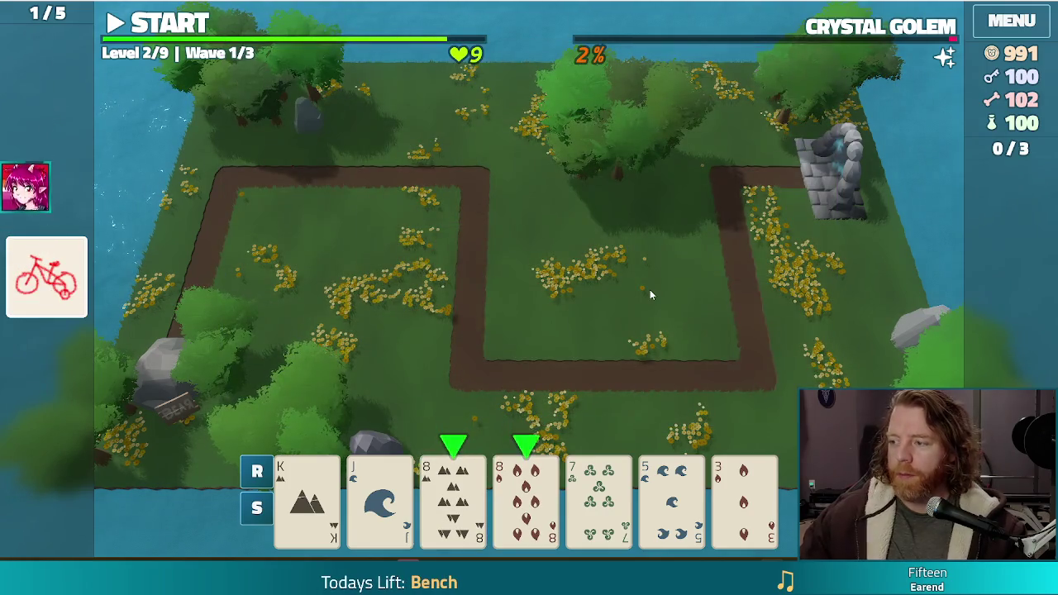
{"action": "key", "text": "grave"}
{"action": "key", "text": "Return"}
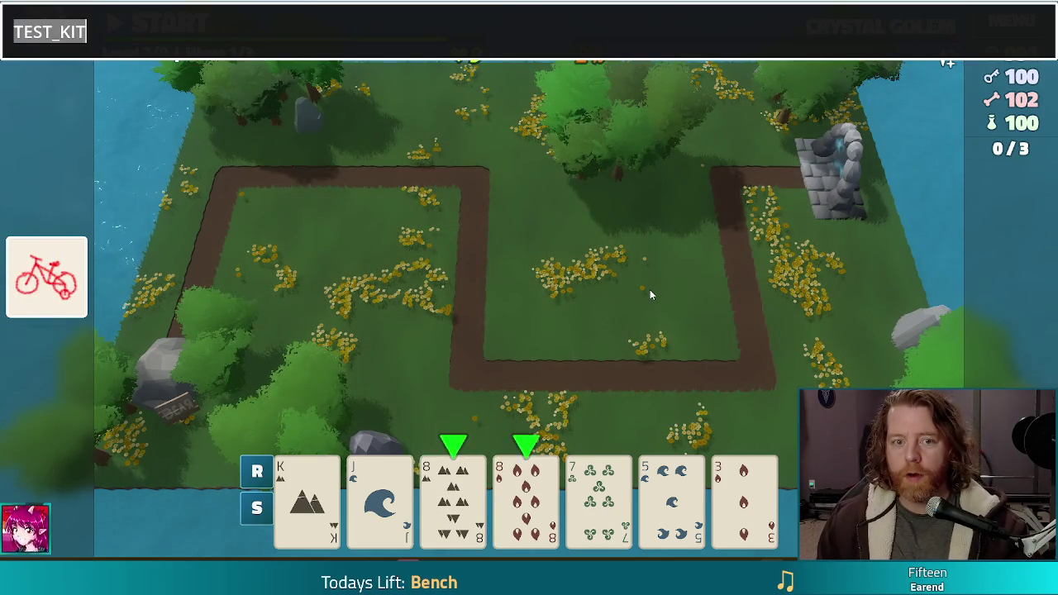
- Enter add_wish guillotine in the console, raising the wish count to 2/5
{"action": "type", "text": "ADD"}
{"action": "key", "text": "BackSpace"}
{"action": "key", "text": "BackSpace"}
{"action": "key", "text": "BackSpace"}
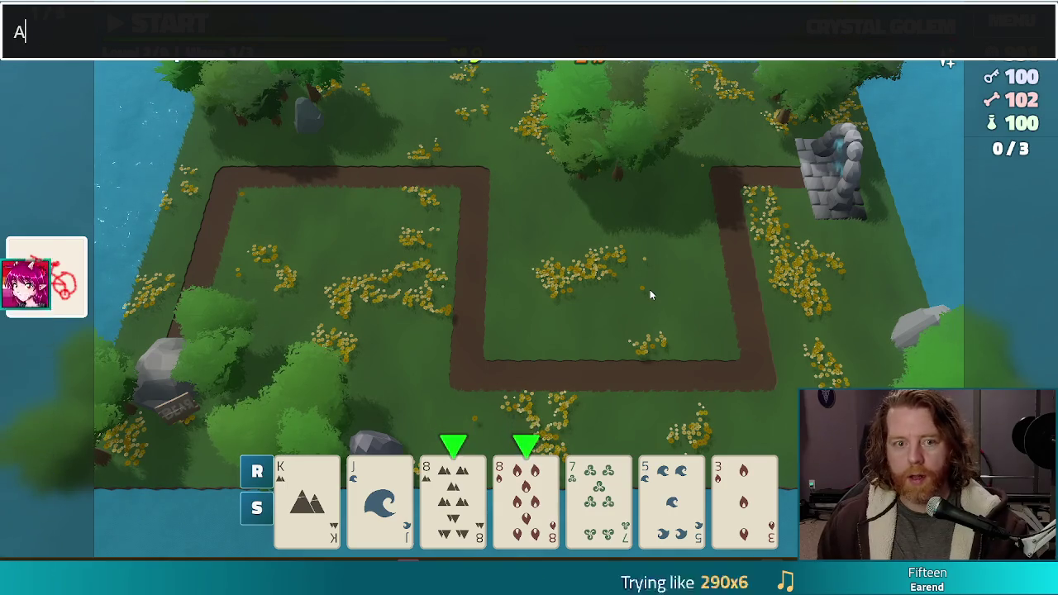
{"action": "type", "text": "add_wish "}
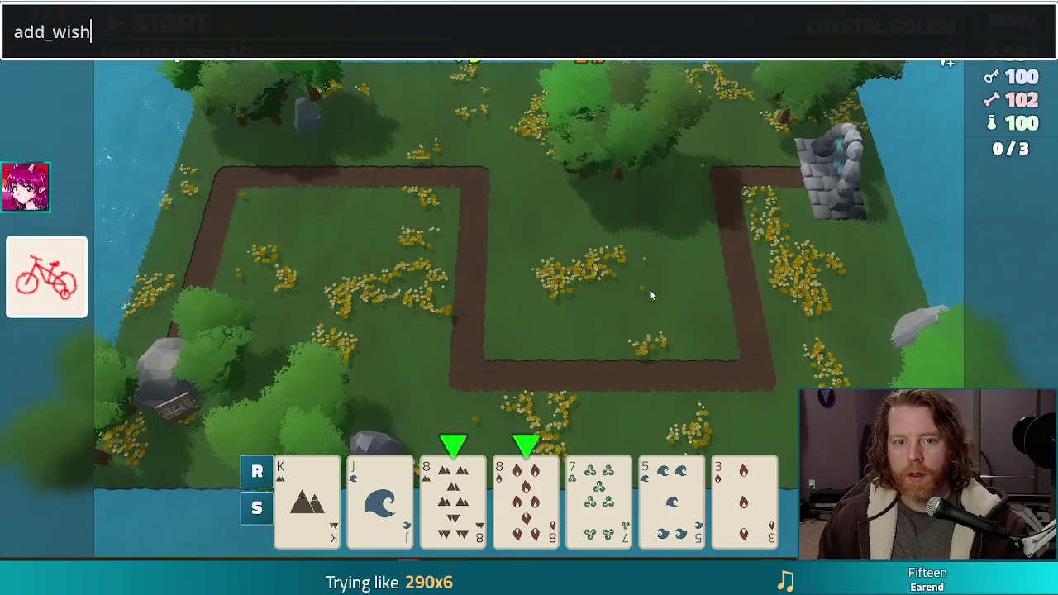
{"action": "type", "text": "guillo"}
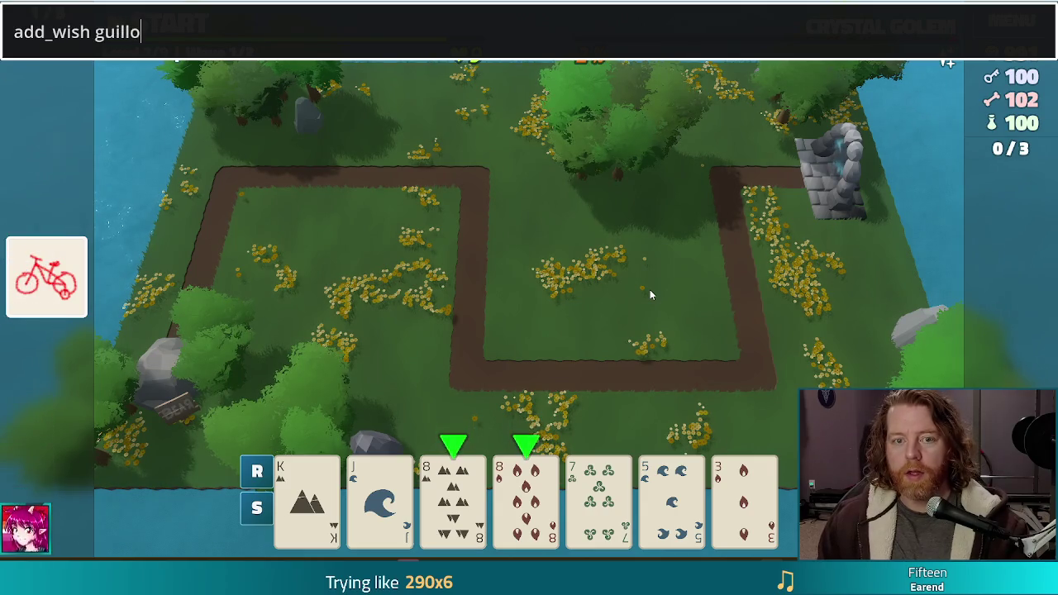
{"action": "type", "text": "tine"}
{"action": "key", "text": "Return"}
{"action": "key", "text": "Escape"}
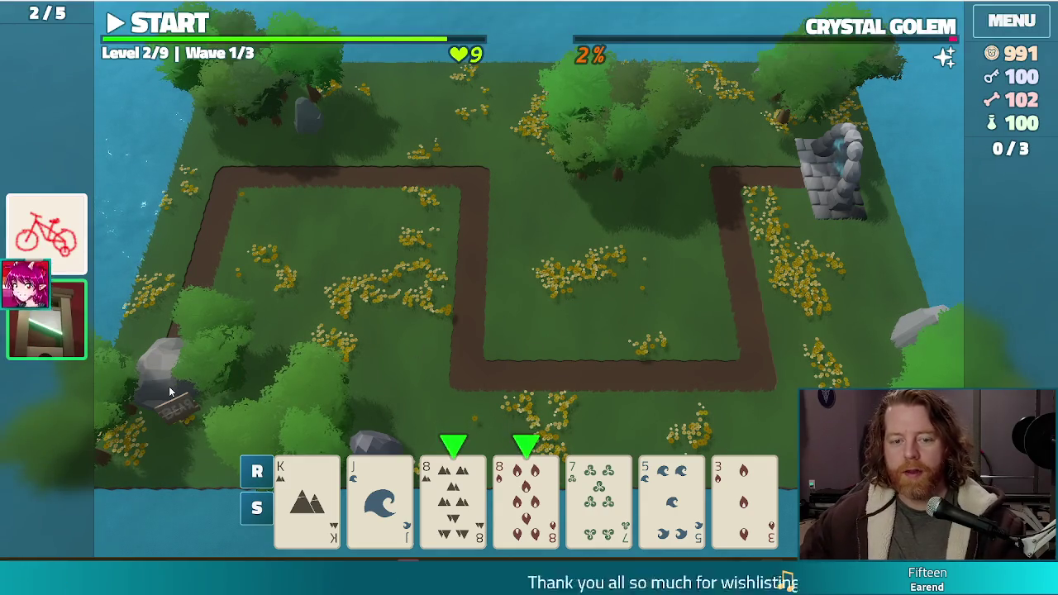
- Read the Guillotine wish card, then stop the game and return to the Godot editor
{"action": "mouse_move", "coordinate": [79, 353]}
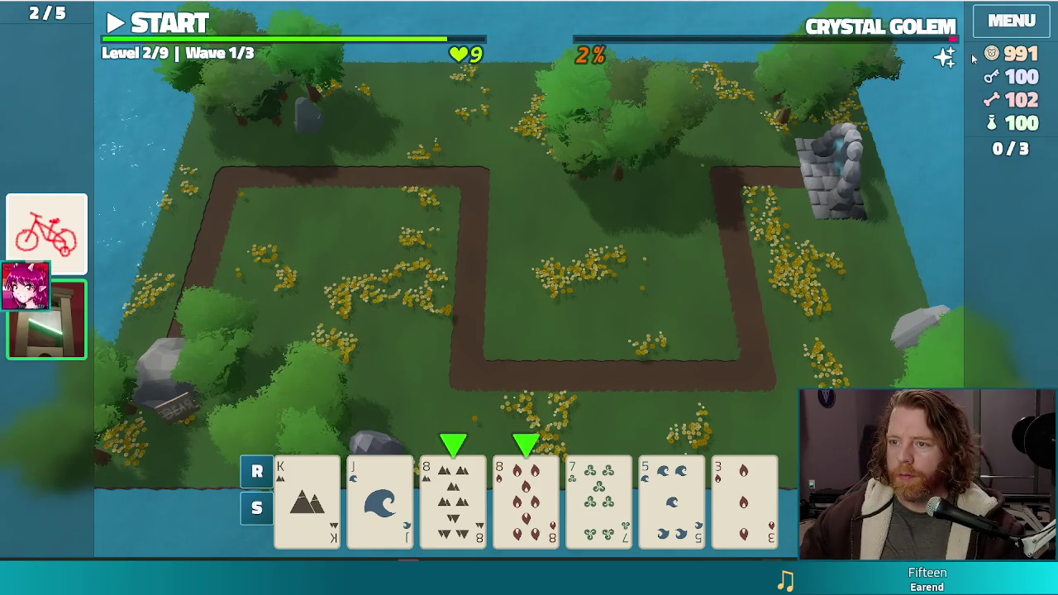
{"action": "key", "text": "alt+Tab"}
{"action": "key", "text": "alt+Tab"}
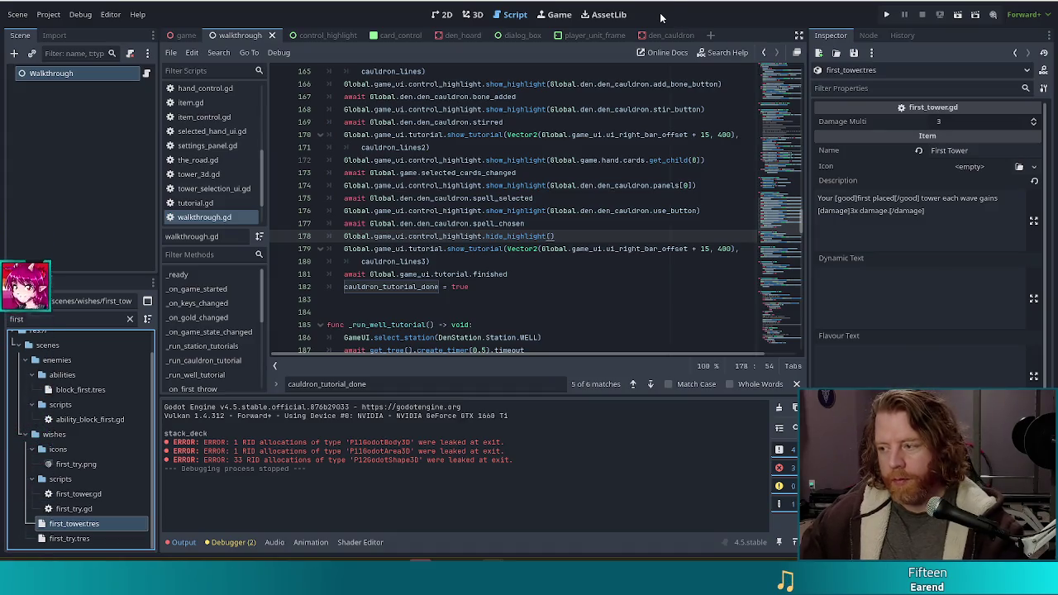
{"action": "left_click", "coordinate": [493, 211]}
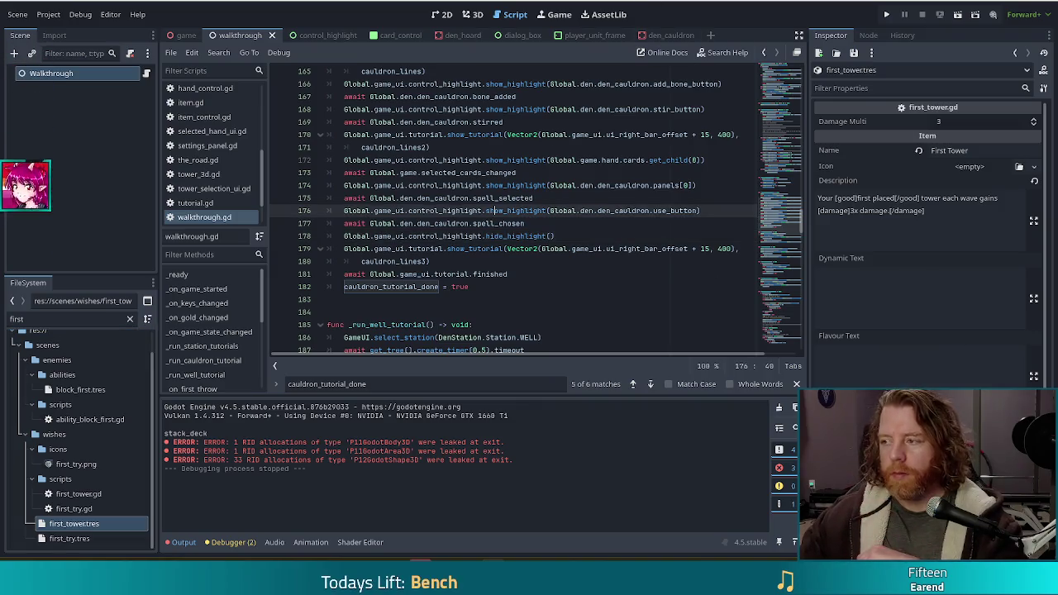
{"action": "scroll", "coordinate": [552, 240], "scroll_direction": "down", "scroll_amount": 10}
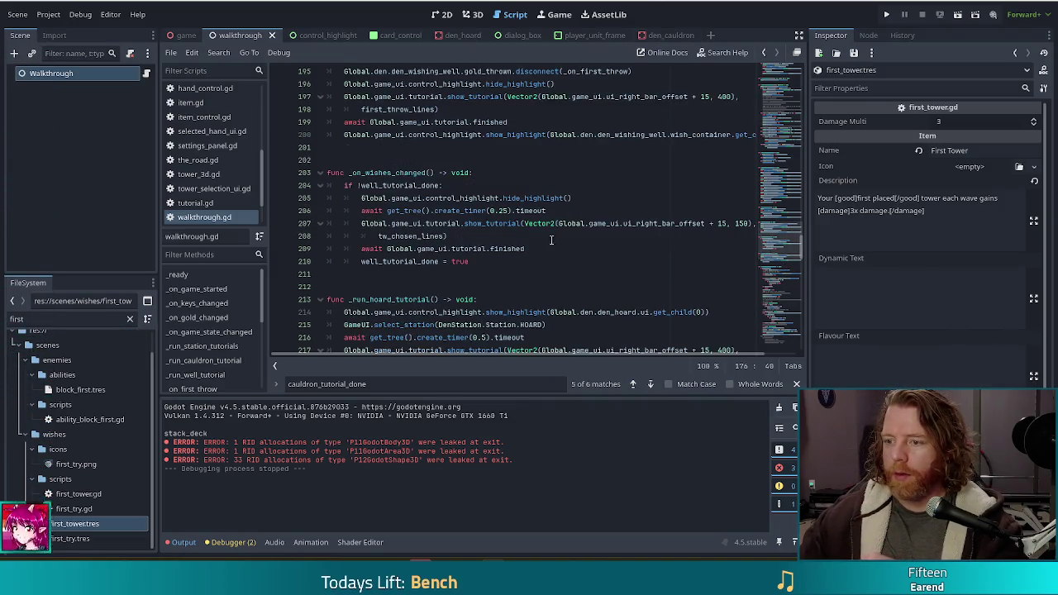
{"action": "left_click", "coordinate": [583, 207]}
{"action": "left_click", "coordinate": [471, 173]}
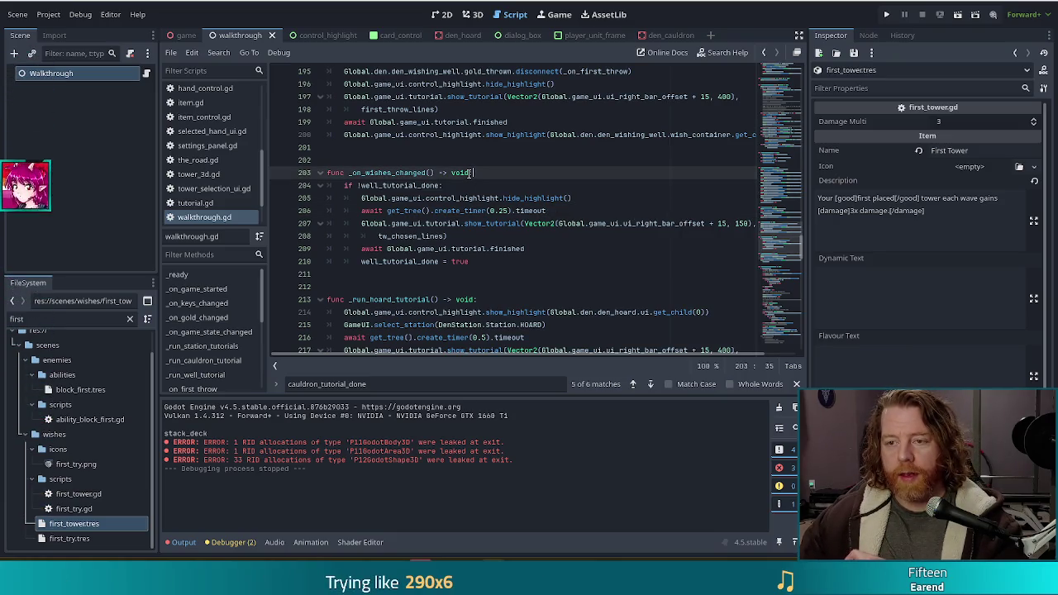
{"action": "scroll", "coordinate": [788, 242], "scroll_direction": "down", "scroll_amount": 20}
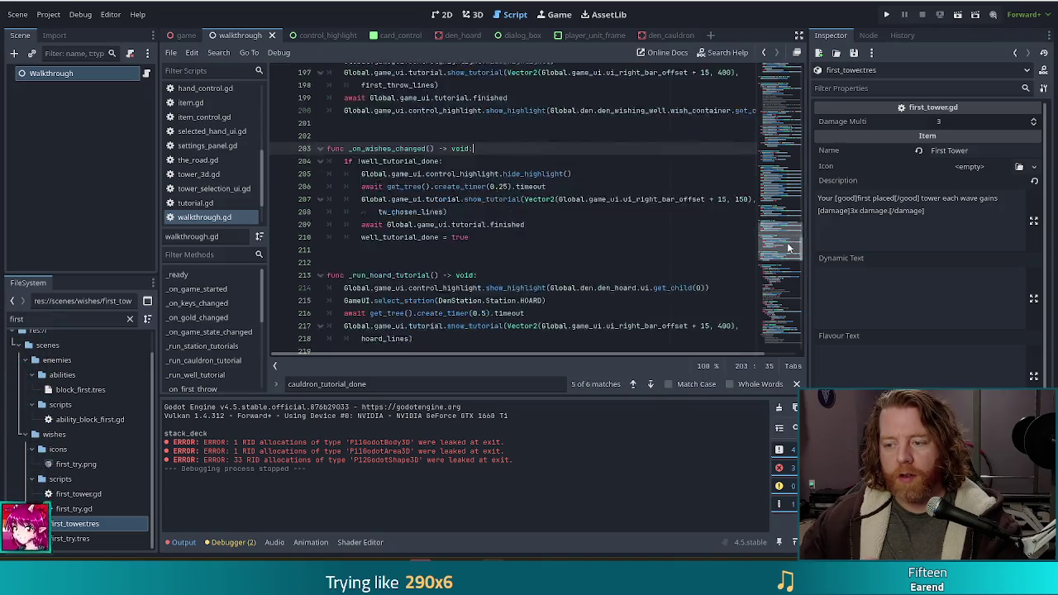
{"action": "scroll", "coordinate": [234, 335], "scroll_direction": "down", "scroll_amount": 3}
{"action": "left_click", "coordinate": [234, 325]}
{"action": "left_click", "coordinate": [610, 249]}
{"action": "scroll", "coordinate": [662, 239], "scroll_direction": "down", "scroll_amount": 2}
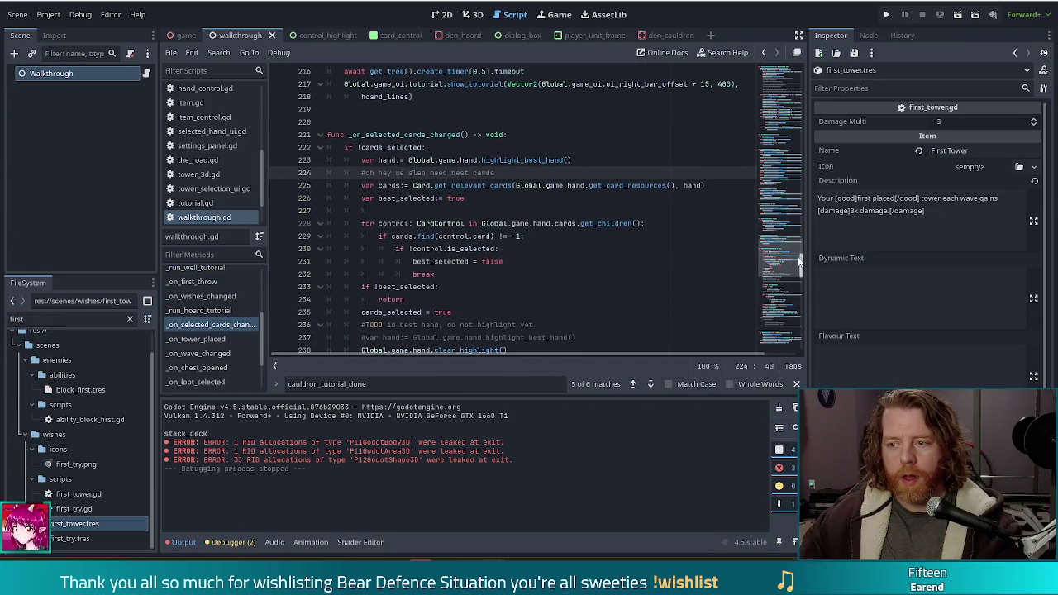
{"action": "scroll", "coordinate": [785, 260], "scroll_direction": "up", "scroll_amount": 20}
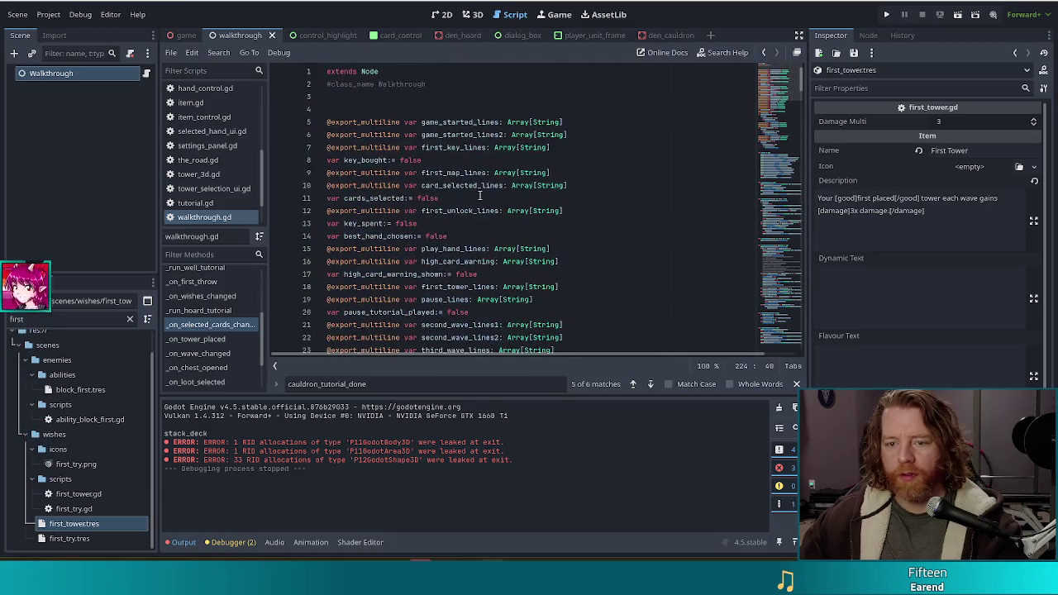
{"action": "scroll", "coordinate": [434, 244], "scroll_direction": "down", "scroll_amount": 5}
{"action": "scroll", "coordinate": [434, 245], "scroll_direction": "down", "scroll_amount": 5}
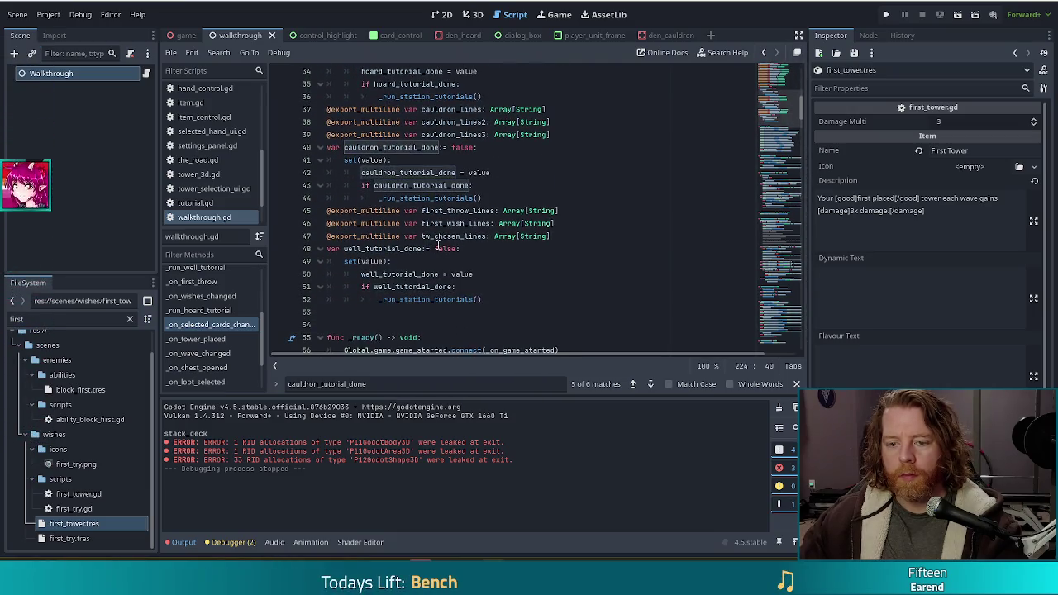
{"action": "scroll", "coordinate": [584, 223], "scroll_direction": "down", "scroll_amount": 5}
{"action": "scroll", "coordinate": [779, 87], "scroll_direction": "up", "scroll_amount": 12}
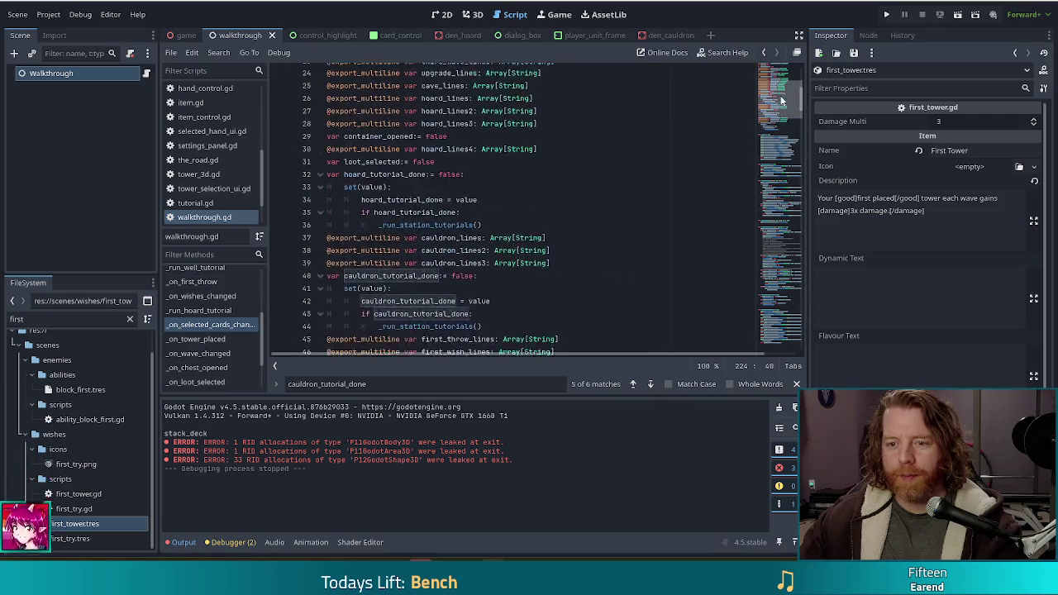
{"action": "scroll", "coordinate": [779, 87], "scroll_direction": "up", "scroll_amount": 4}
{"action": "left_click", "coordinate": [475, 121]}
{"action": "scroll", "coordinate": [470, 157], "scroll_direction": "down", "scroll_amount": 1}
{"action": "scroll", "coordinate": [470, 157], "scroll_direction": "down", "scroll_amount": 10}
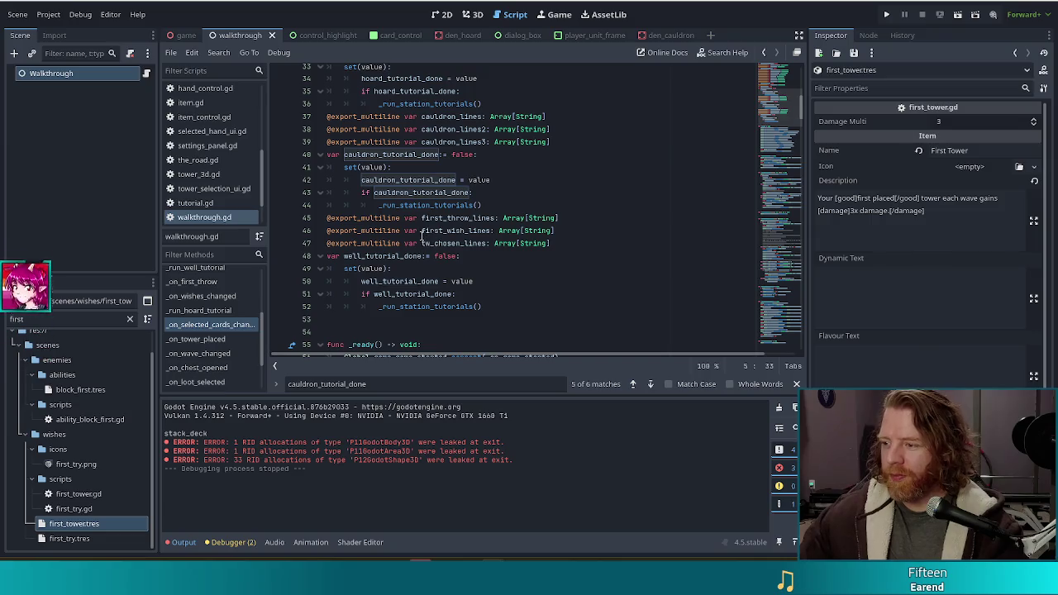
- Tidy the blank lines and complete the exported off_suit_lines Array[String] declaration
{"action": "left_click", "coordinate": [474, 317]}
{"action": "key", "text": "Return"}
{"action": "key", "text": "Return"}
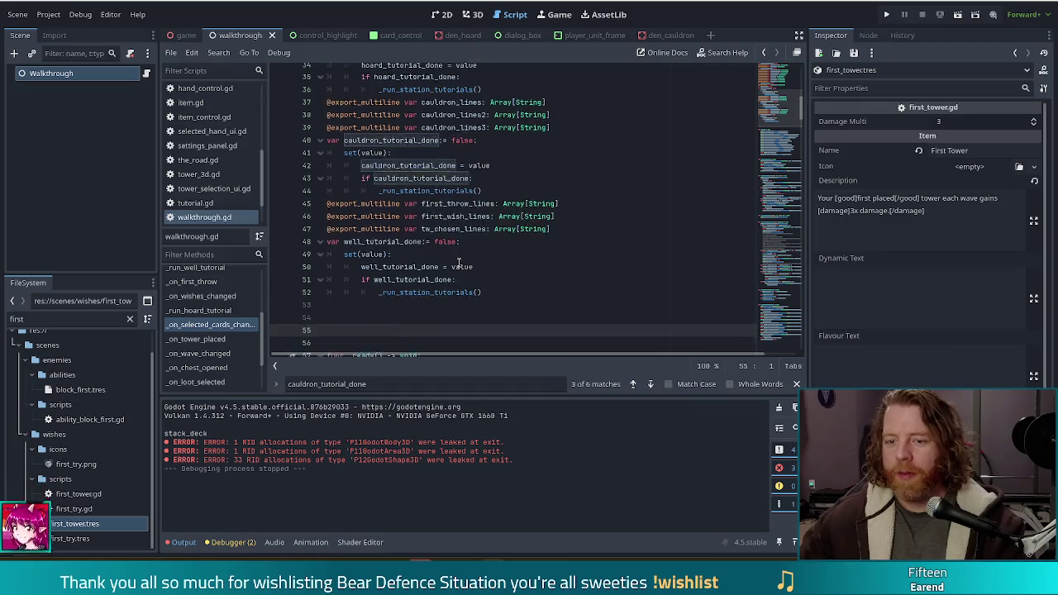
{"action": "scroll", "coordinate": [458, 244], "scroll_direction": "down", "scroll_amount": 3}
{"action": "key", "text": "BackSpace"}
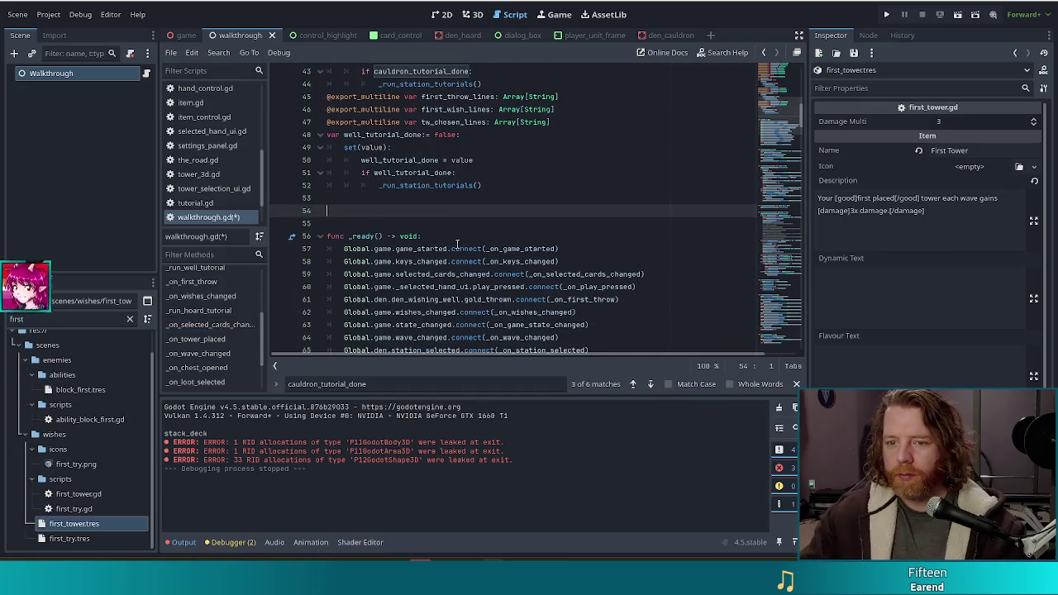
{"action": "type", "text": "@export"}
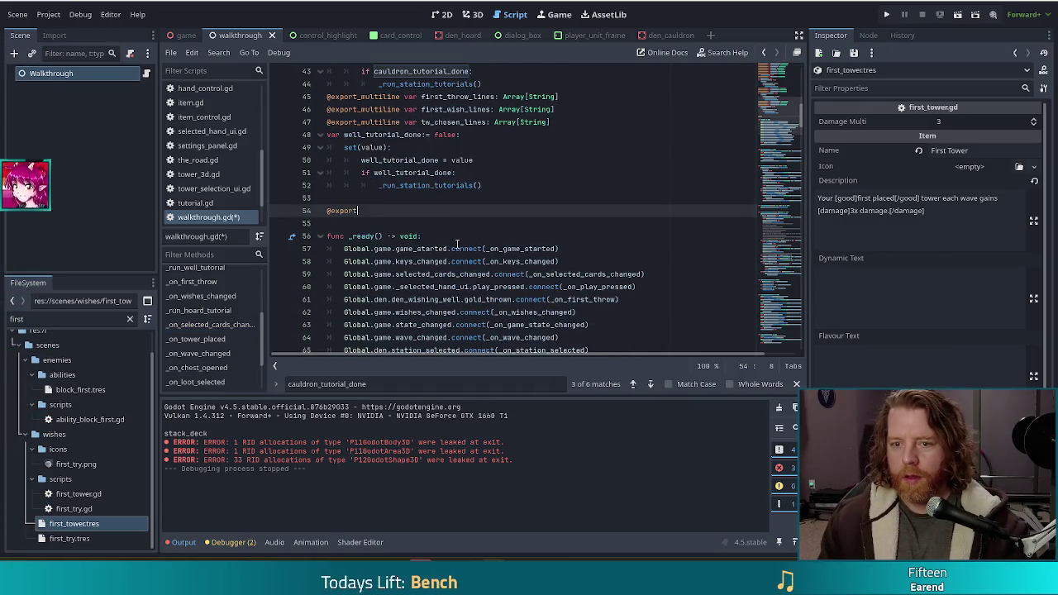
{"action": "type", "text": "ultiline var"}
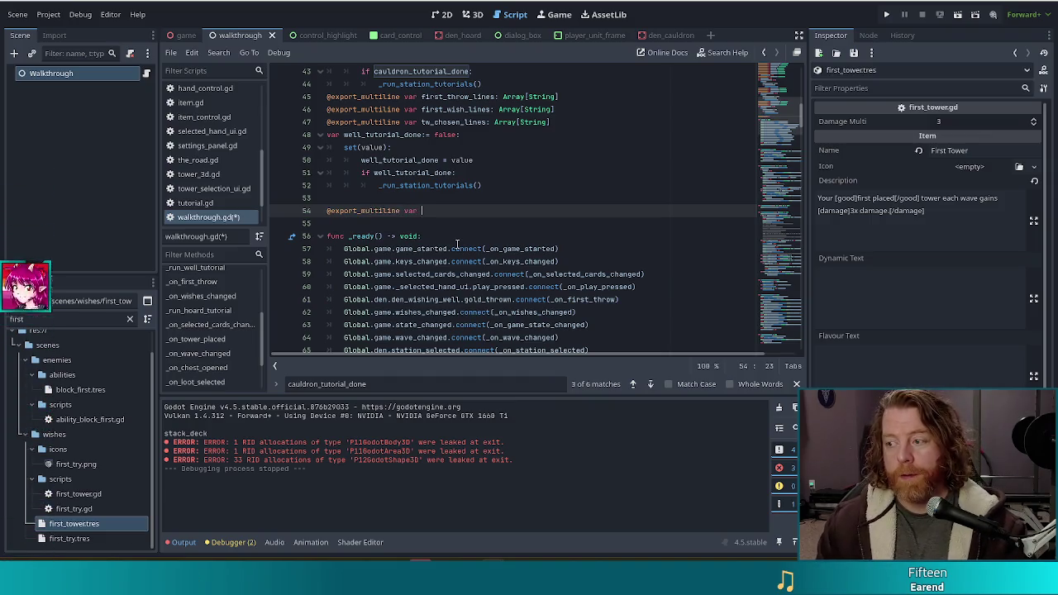
{"action": "type", "text": "d"}
{"action": "type", "text": "_suit_"}
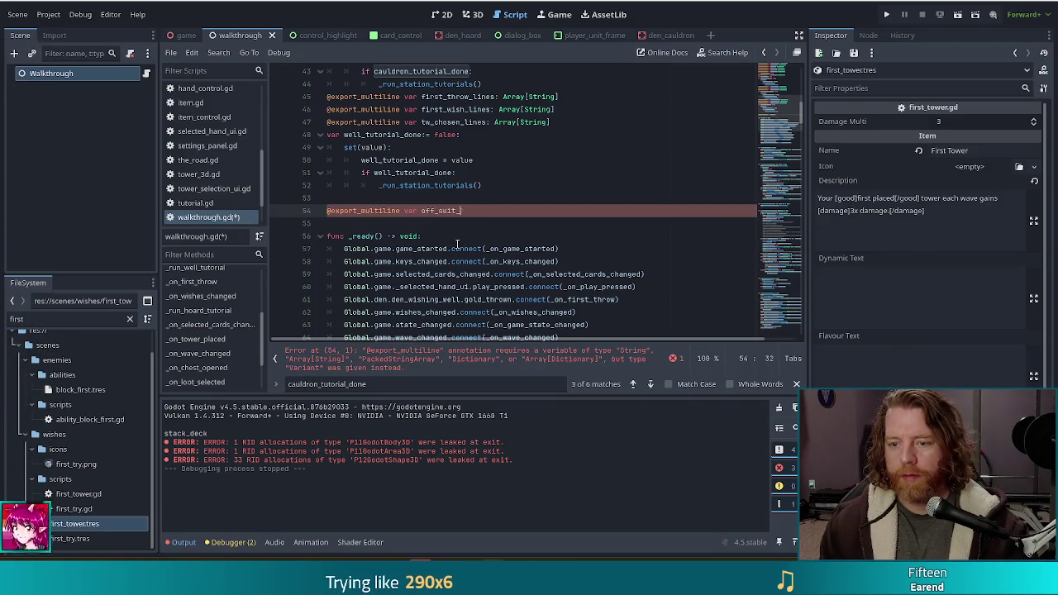
{"action": "type", "text": ": Array"}
{"action": "type", "text": "[String]"}
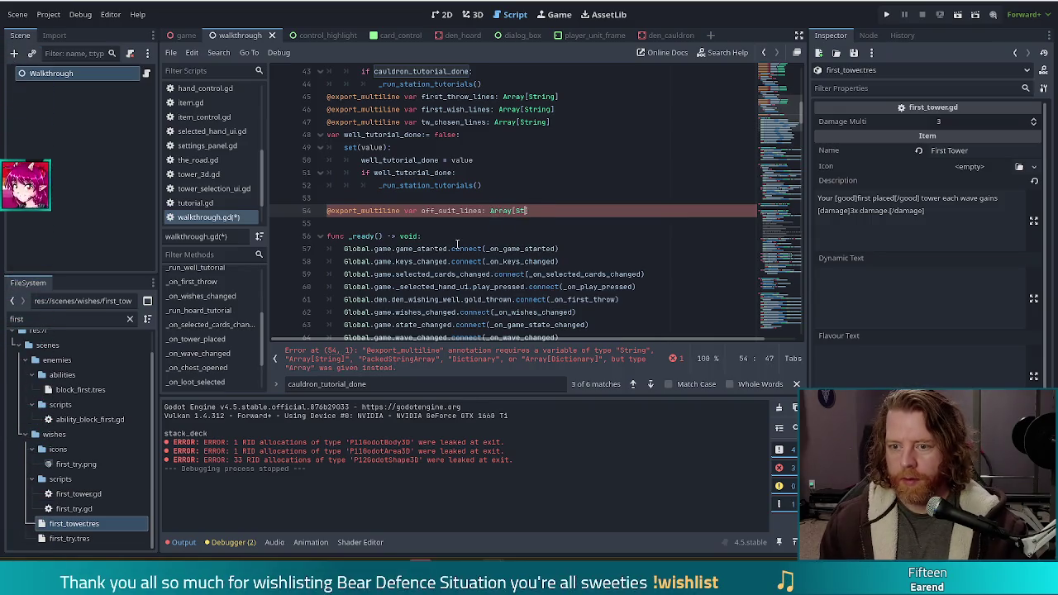
{"action": "key", "text": "Return"}
{"action": "type", "text": "var o"}
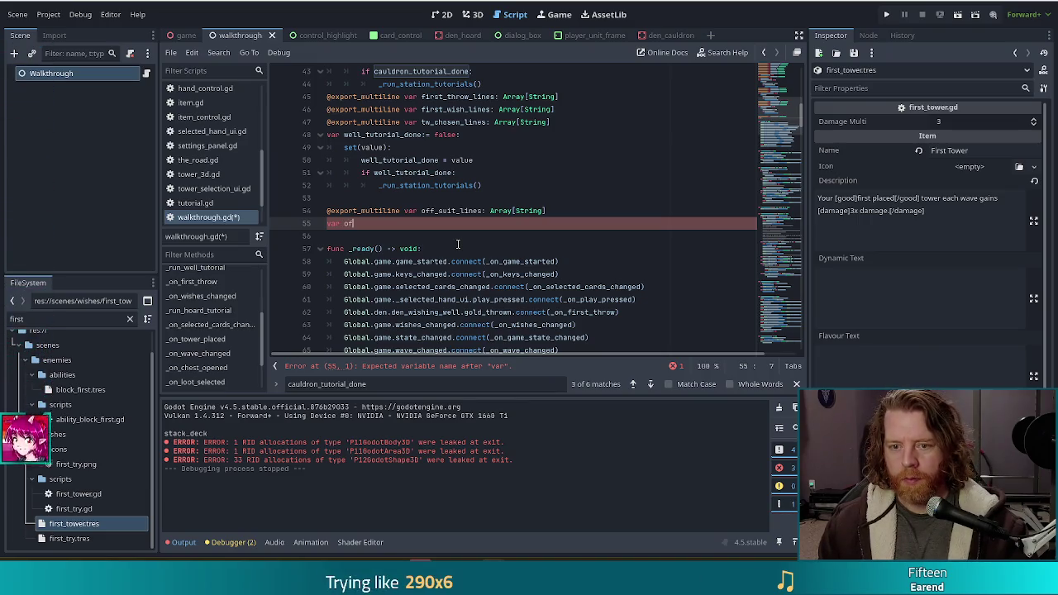
- Declare 'var off_suit_done:= false' on the next line and save the script
{"action": "type", "text": "ff"}
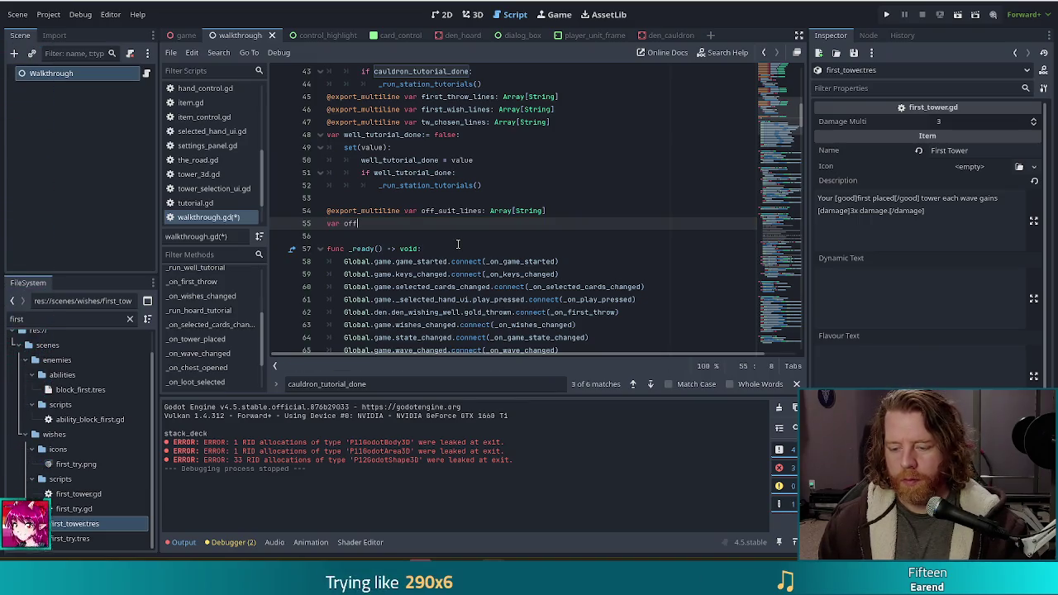
{"action": "type", "text": "_suit_"}
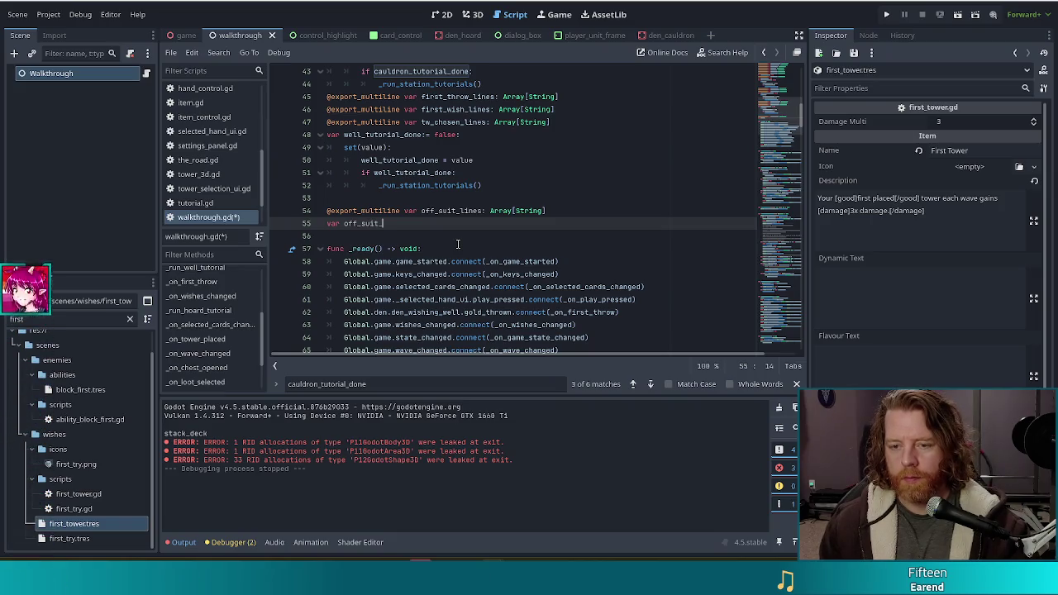
{"action": "type", "text": "done"}
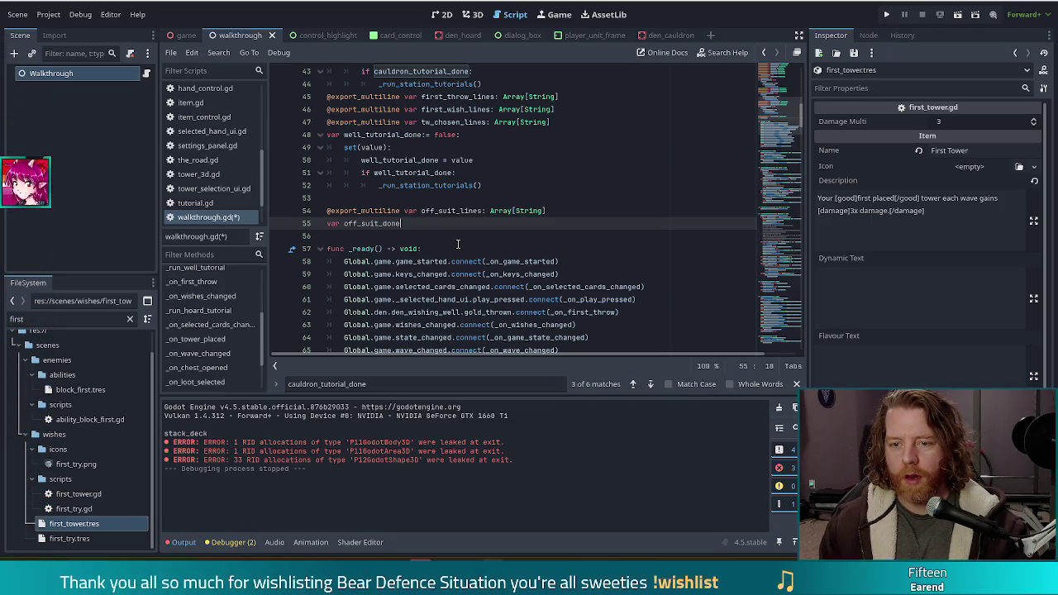
{"action": "type", "text": ":= false"}
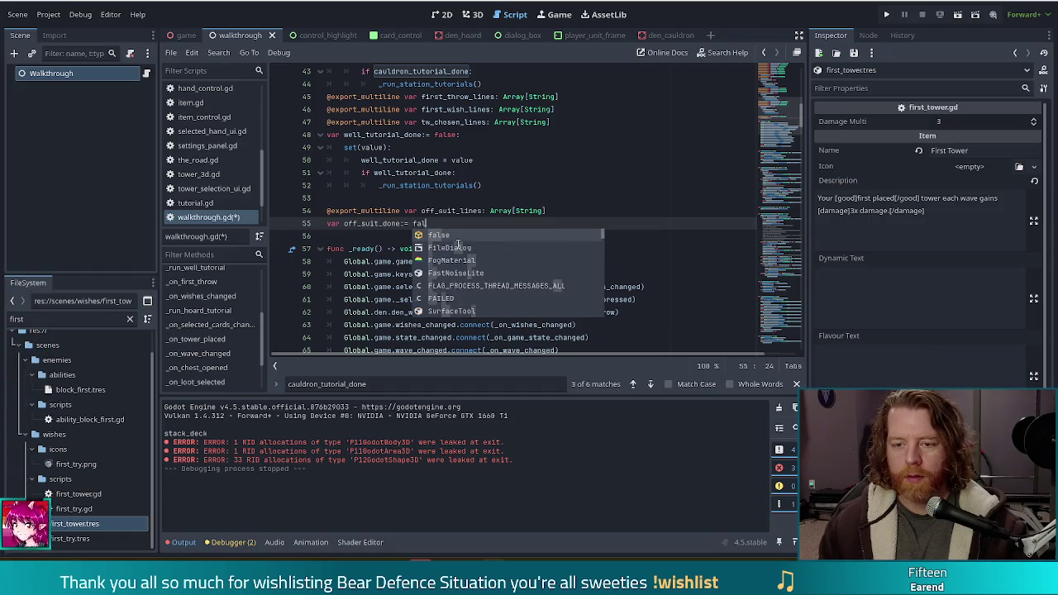
{"action": "key", "text": "ctrl+s"}
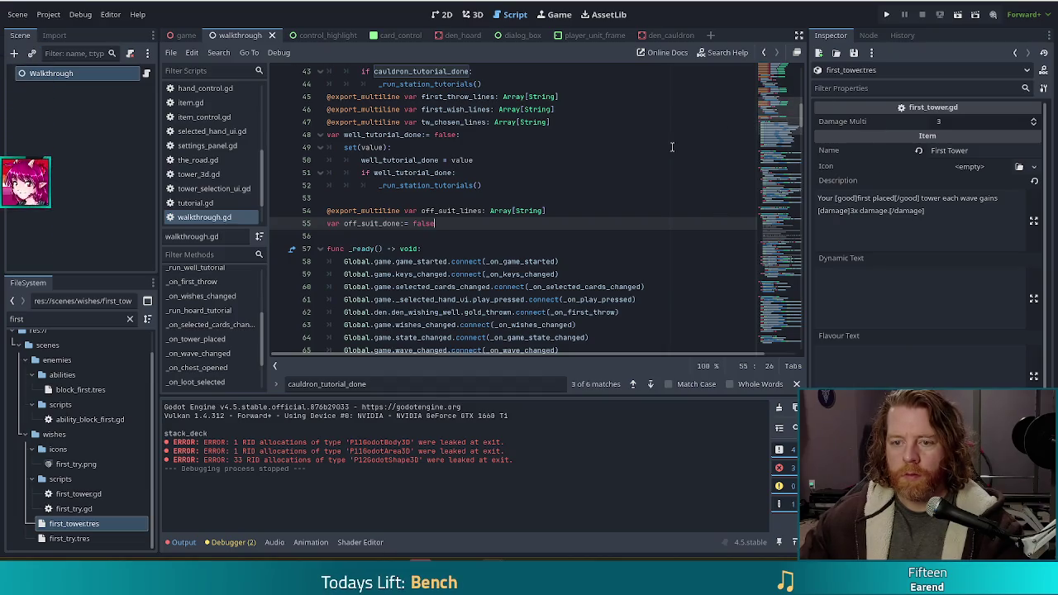
{"action": "left_click", "coordinate": [455, 213]}
{"action": "scroll", "coordinate": [219, 335], "scroll_direction": "down", "scroll_amount": 2}
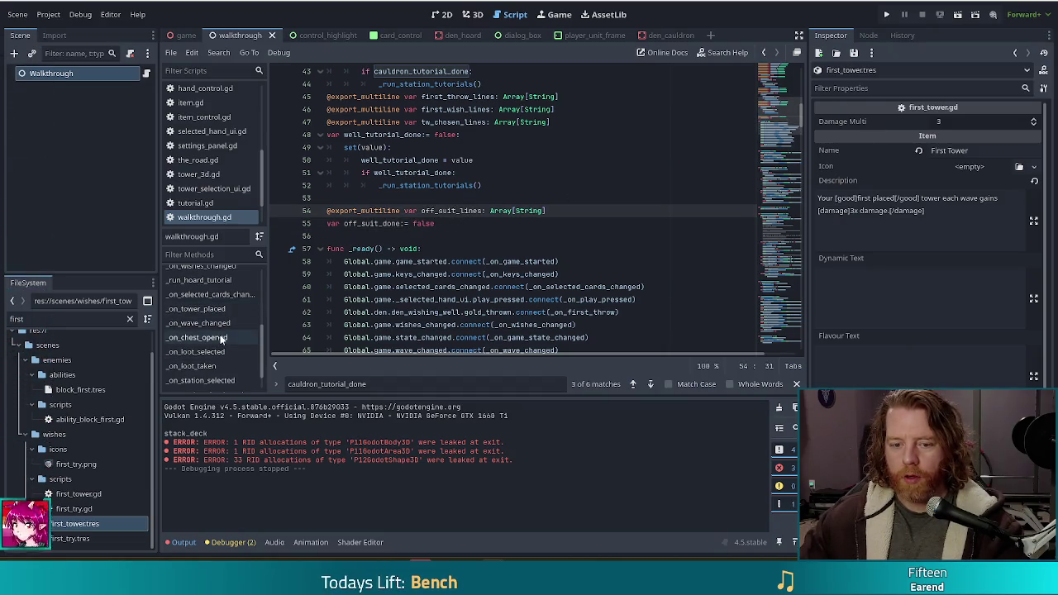
{"action": "scroll", "coordinate": [219, 337], "scroll_direction": "down", "scroll_amount": 2}
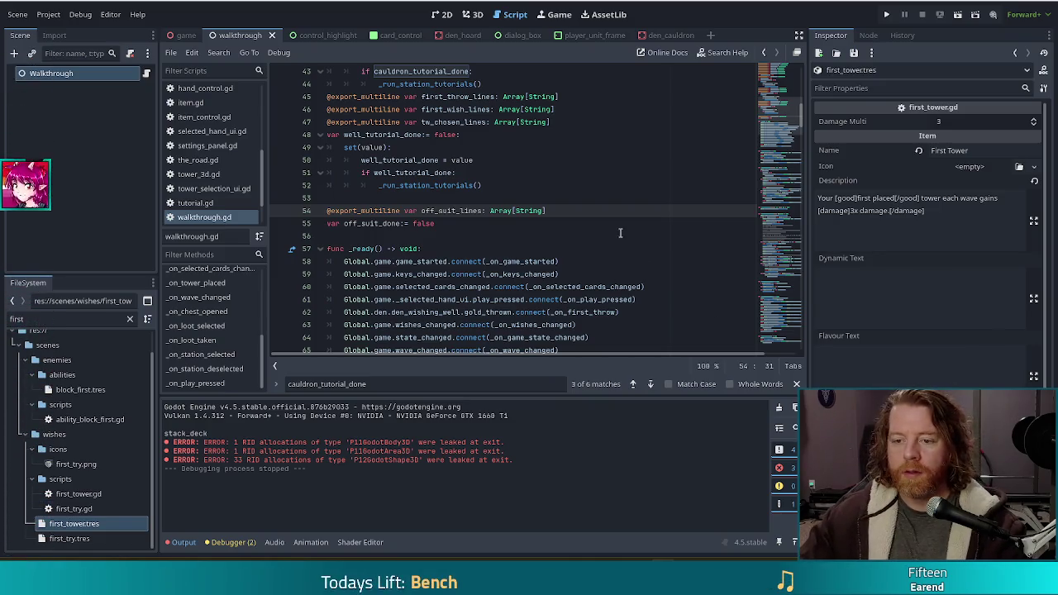
- Insert a blank line before the _ready function
{"action": "left_click", "coordinate": [464, 226]}
{"action": "left_click", "coordinate": [427, 239]}
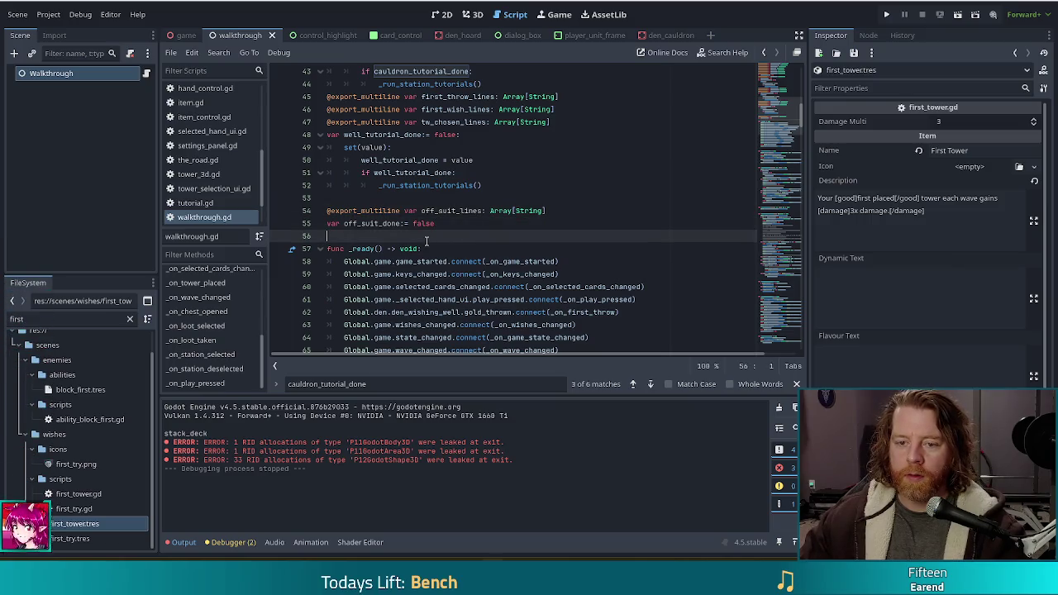
{"action": "key", "text": "Return"}
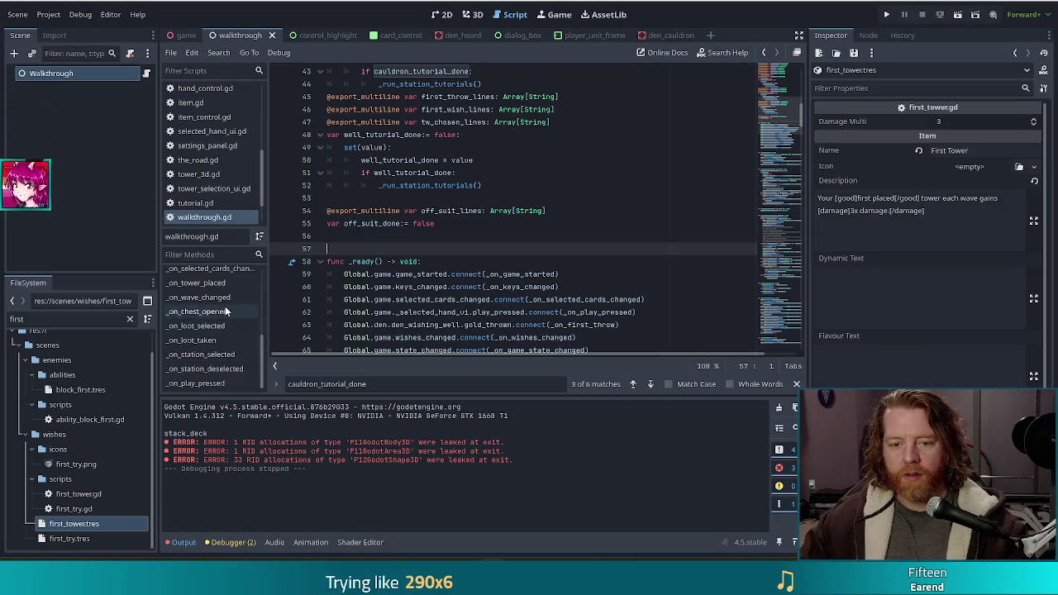
- Delete the commented-out #elif best_hand_chosen block at the end of _on_selected_cards_changed
{"action": "left_click", "coordinate": [220, 271]}
{"action": "left_click", "coordinate": [568, 261]}
{"action": "scroll", "coordinate": [630, 261], "scroll_direction": "down", "scroll_amount": 2}
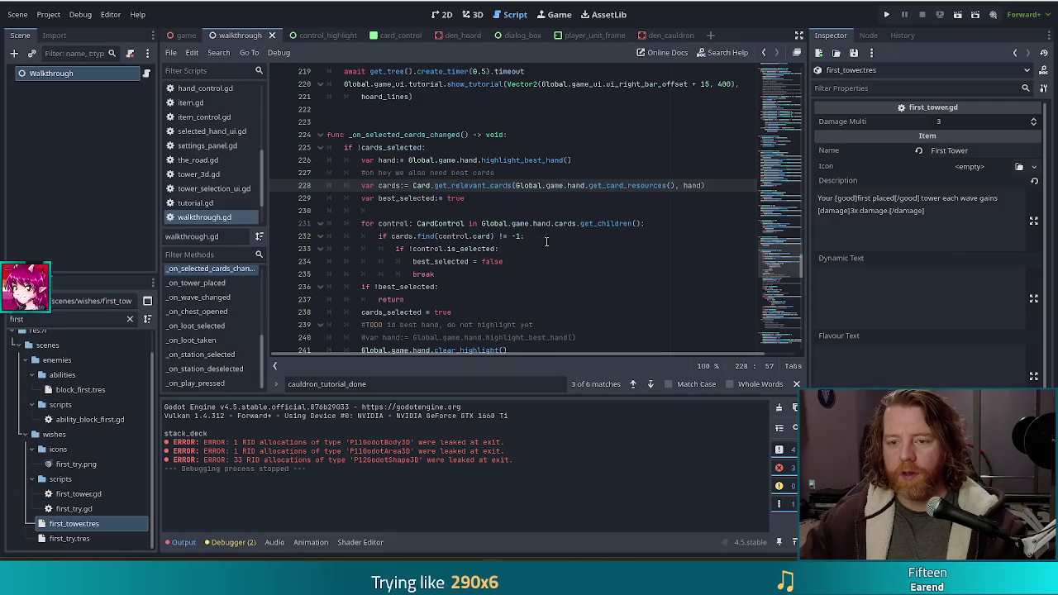
{"action": "scroll", "coordinate": [579, 232], "scroll_direction": "down", "scroll_amount": 14}
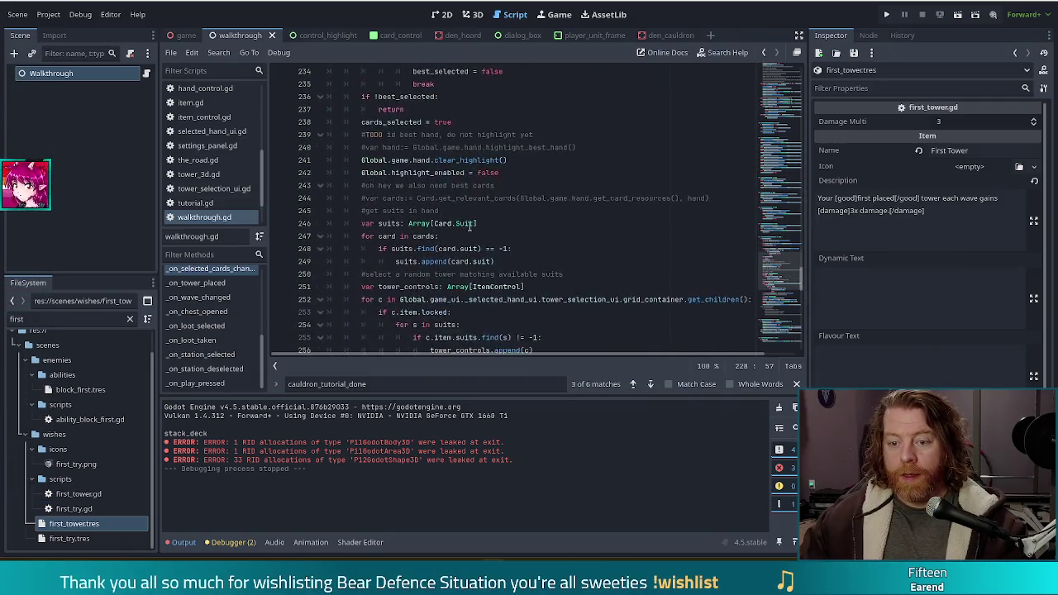
{"action": "scroll", "coordinate": [470, 225], "scroll_direction": "up", "scroll_amount": 3}
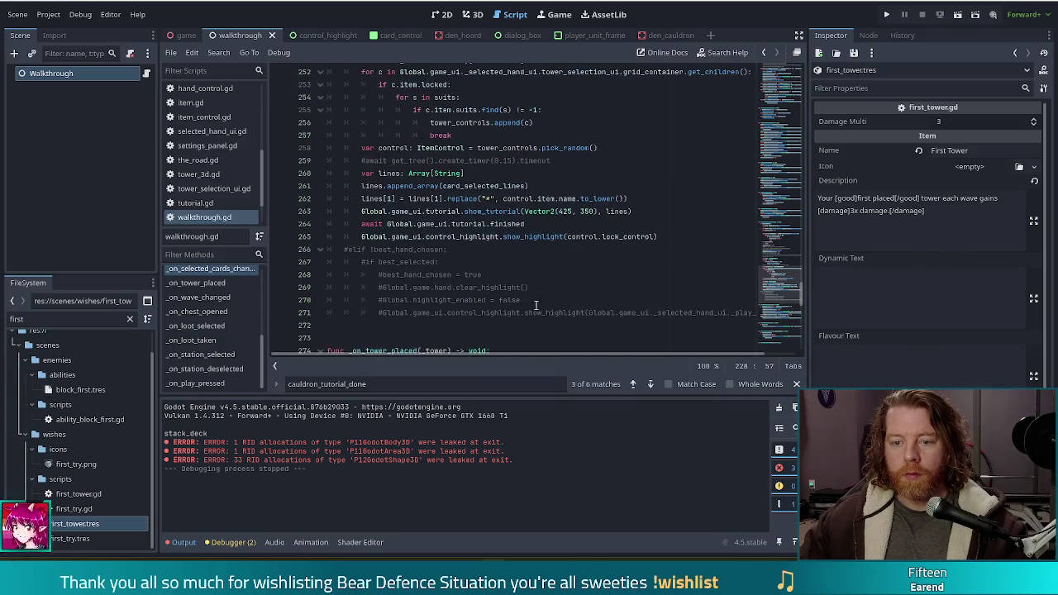
{"action": "left_click", "coordinate": [432, 249]}
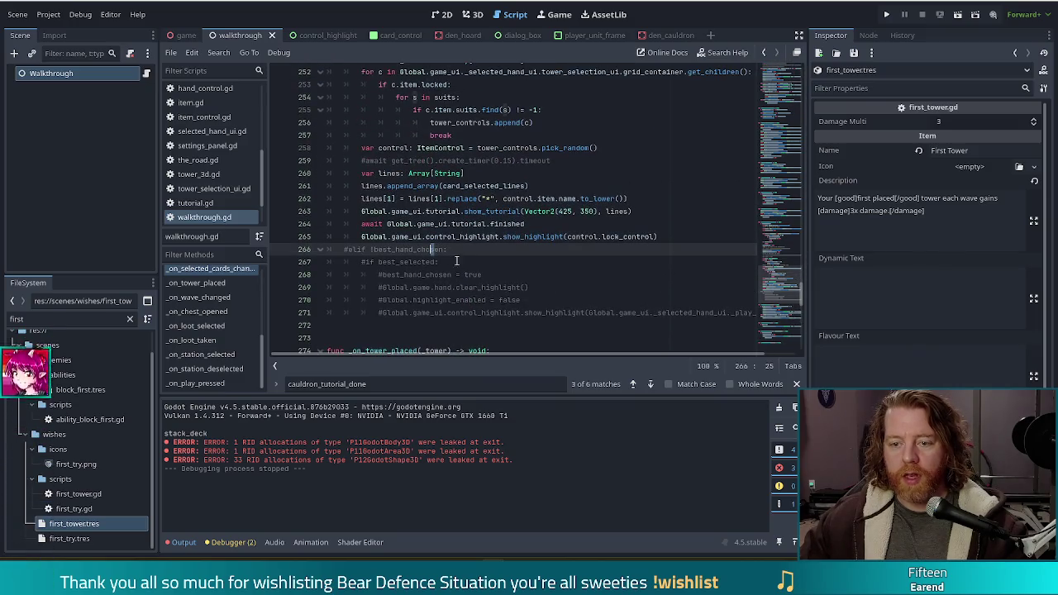
{"action": "left_click", "coordinate": [501, 300]}
{"action": "key", "text": "Down"}
{"action": "key", "text": "Down"}
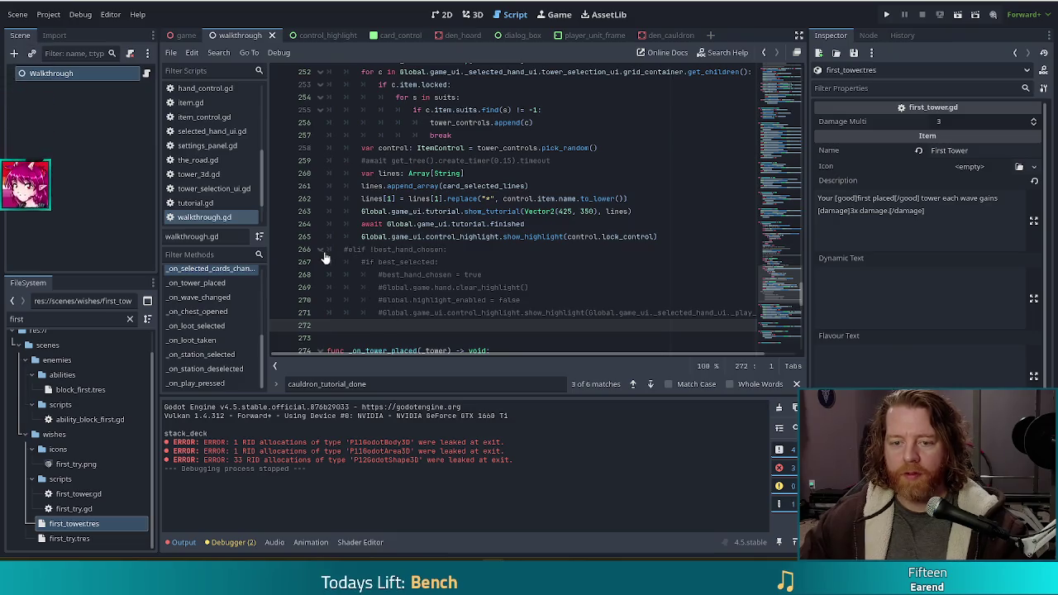
{"action": "left_click", "coordinate": [329, 249], "text": "shift"}
{"action": "key", "text": "BackSpace"}
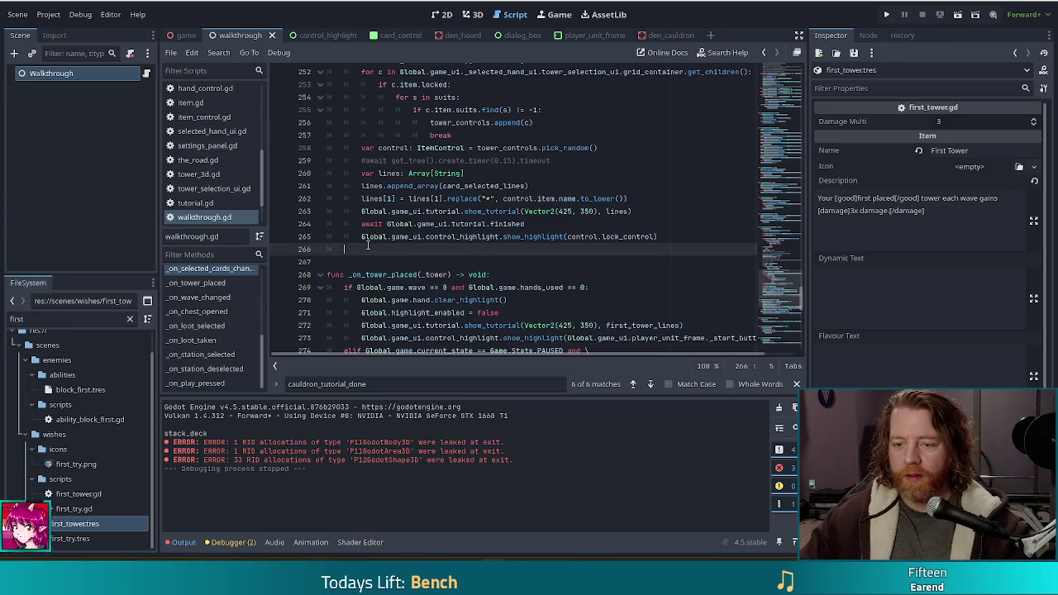
{"action": "scroll", "coordinate": [425, 195], "scroll_direction": "up", "scroll_amount": 10}
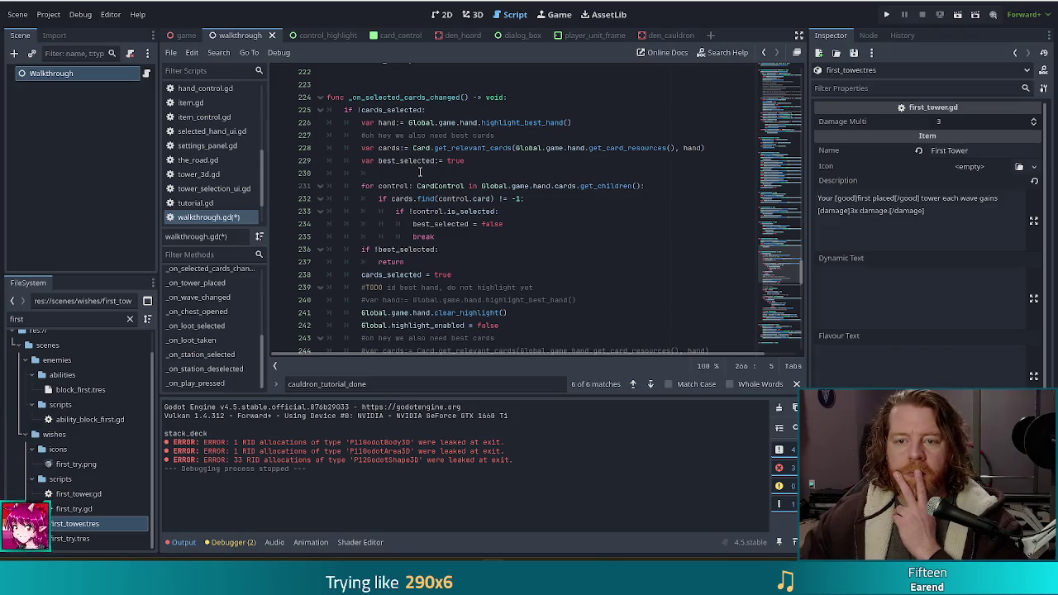
- Write 'elif !off_suit_done:' at the end of the handler, using autocomplete, and start its body line
{"action": "scroll", "coordinate": [420, 172], "scroll_direction": "down", "scroll_amount": 8}
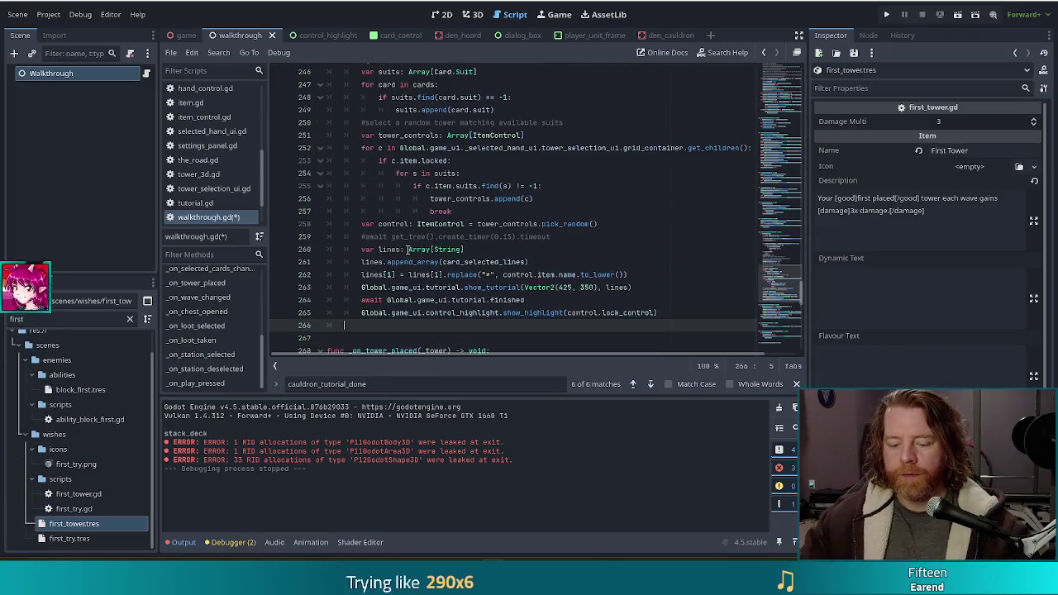
{"action": "mouse_move", "coordinate": [407, 250]}
{"action": "type", "text": "elif"}
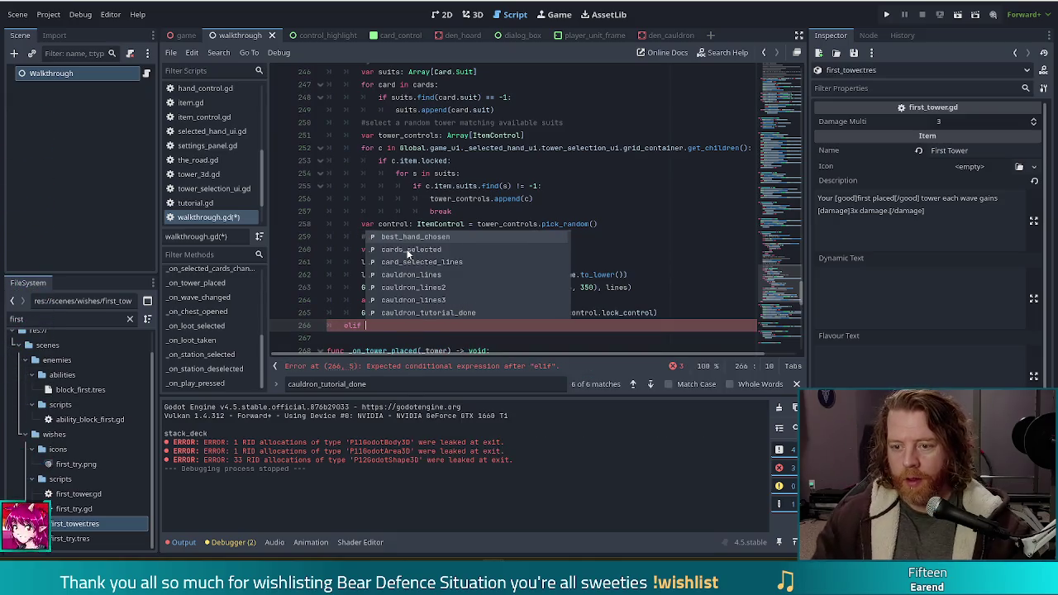
{"action": "type", "text": " !"}
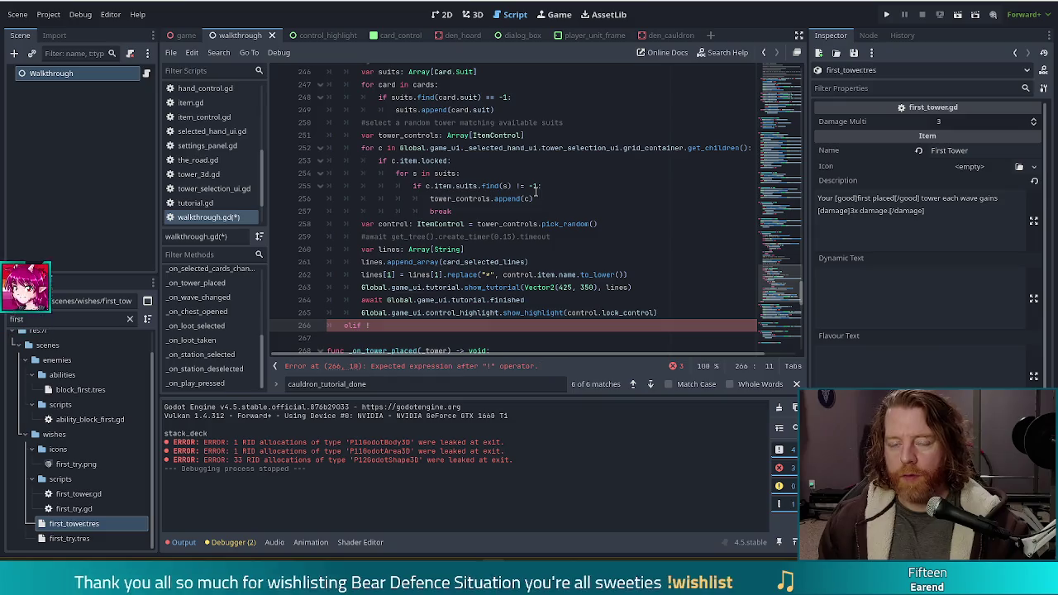
{"action": "type", "text": "off"}
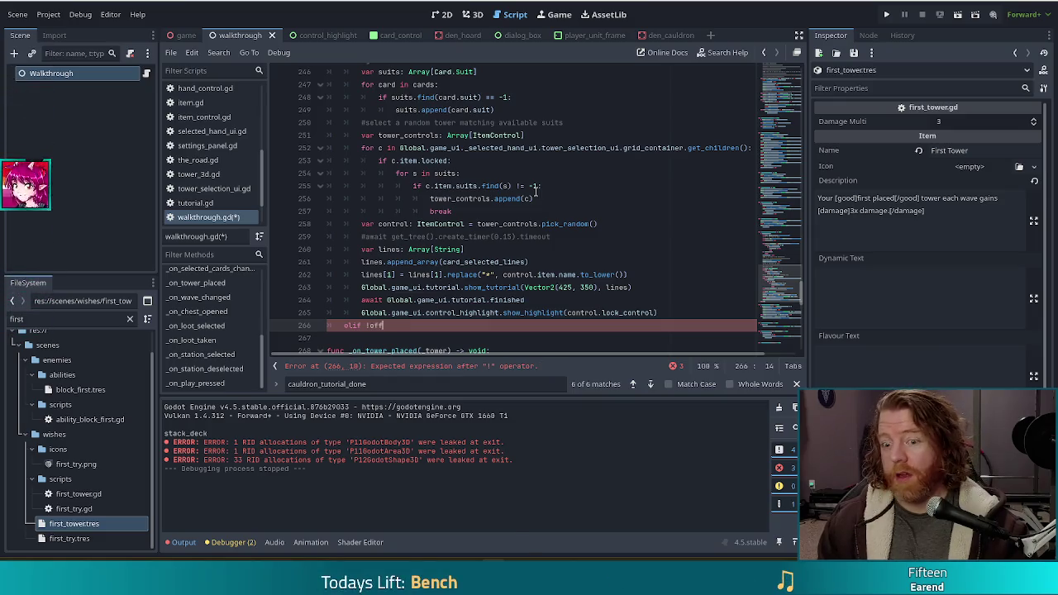
{"action": "key", "text": "Return"}
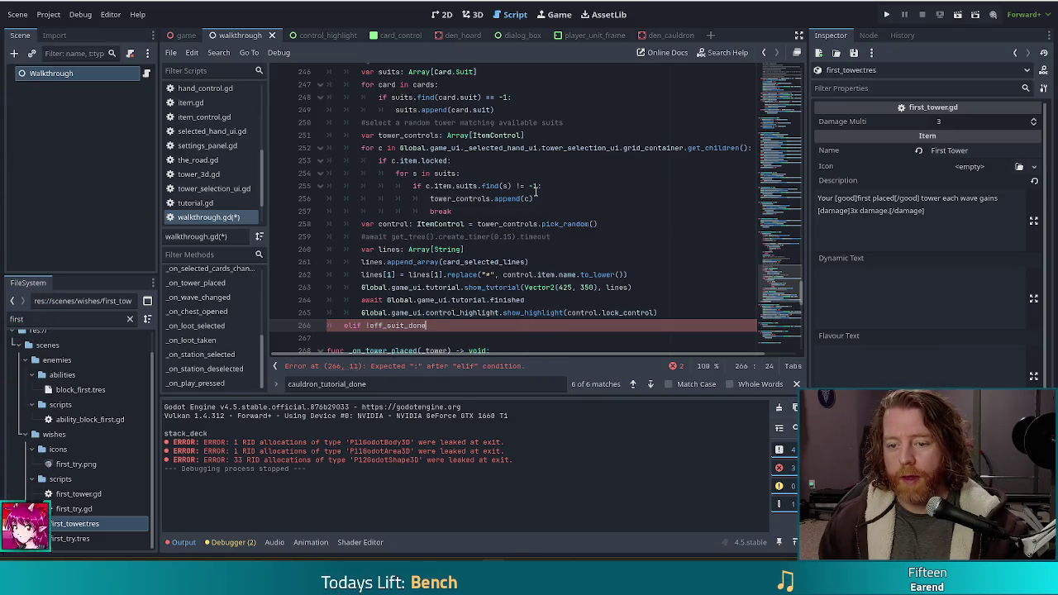
{"action": "type", "text": ":"}
{"action": "key", "text": "Return"}
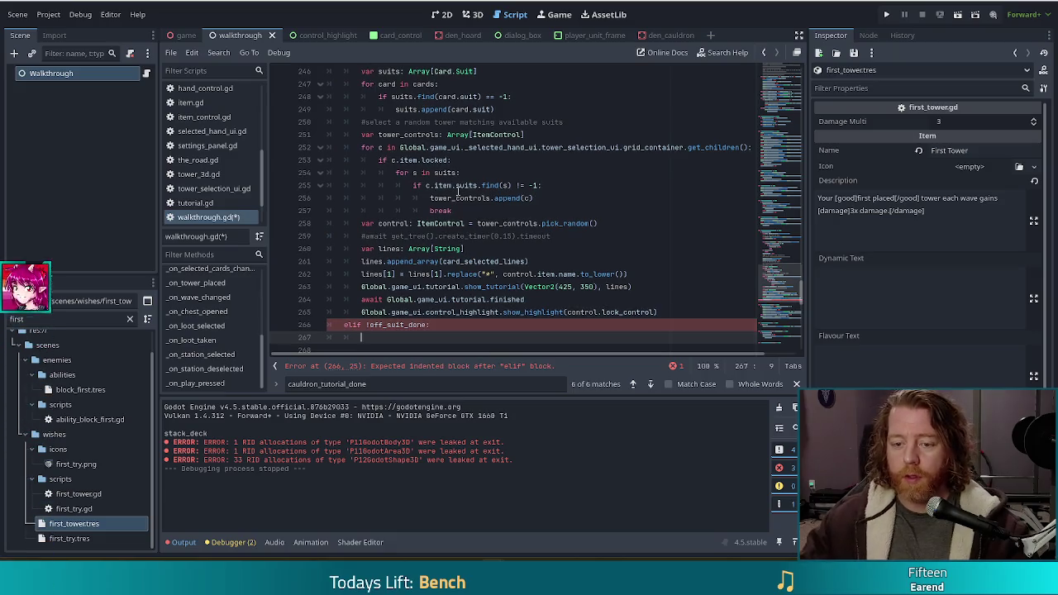
{"action": "scroll", "coordinate": [314, 296], "scroll_direction": "down", "scroll_amount": 2}
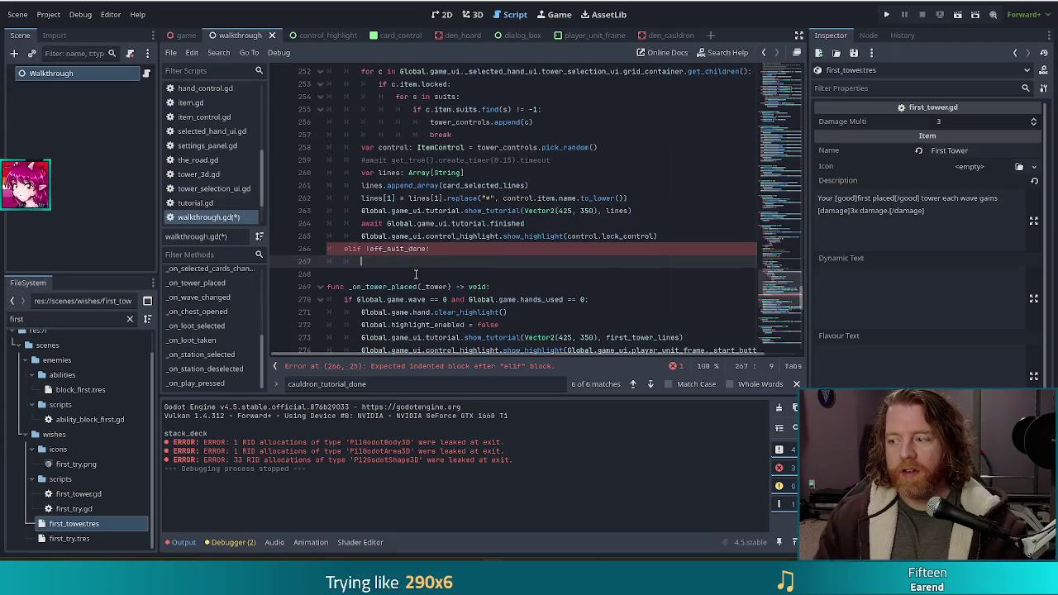
{"action": "scroll", "coordinate": [574, 242], "scroll_direction": "up", "scroll_amount": 10}
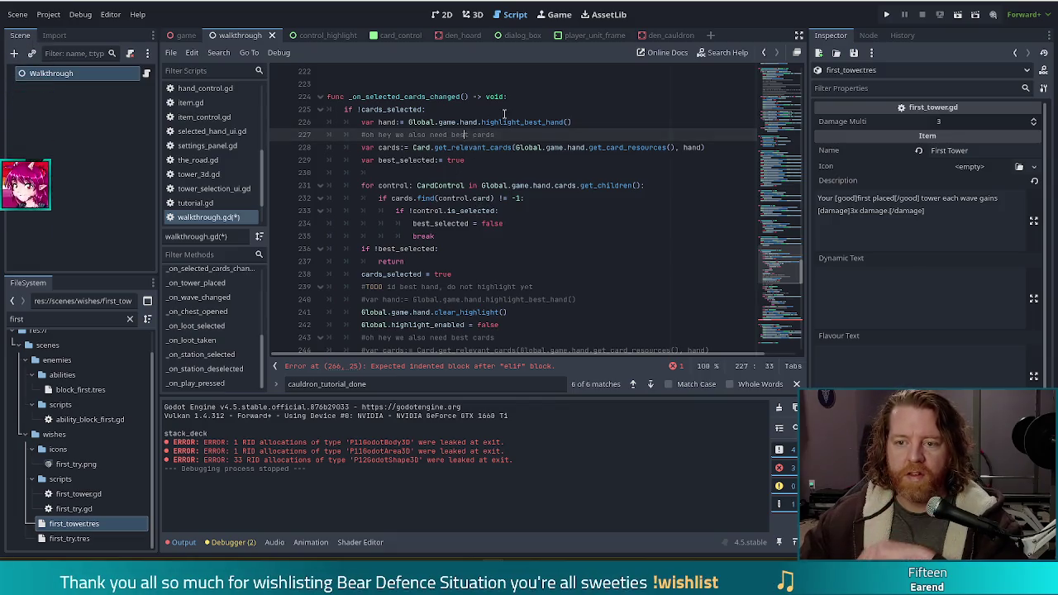
{"action": "left_click", "coordinate": [483, 121]}
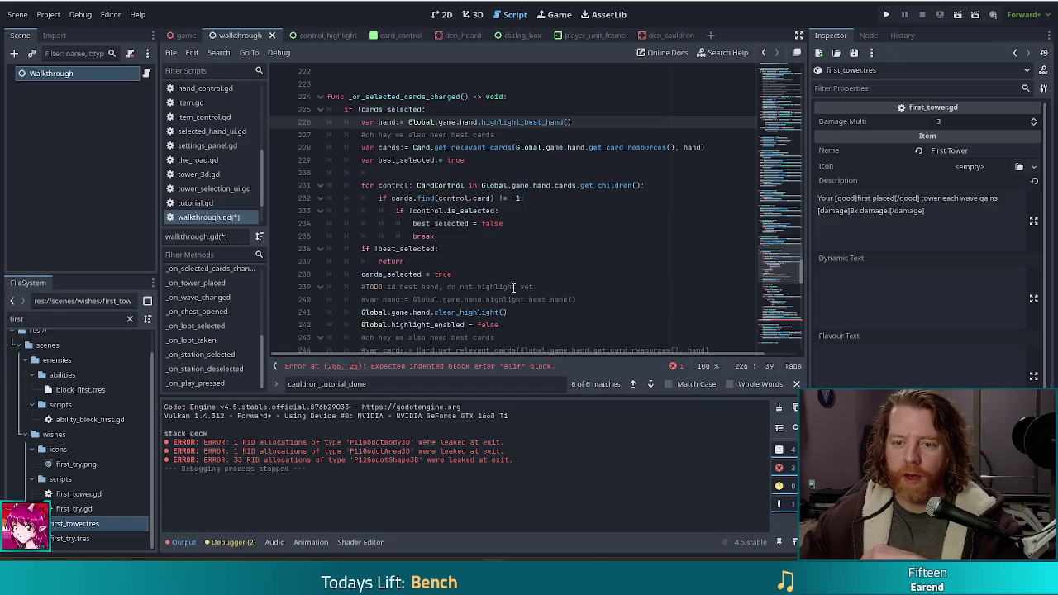
{"action": "mouse_move", "coordinate": [434, 262]}
{"action": "left_mouse_down"}
{"action": "mouse_move", "coordinate": [421, 261]}
{"action": "mouse_move", "coordinate": [397, 137]}
{"action": "mouse_move", "coordinate": [408, 123]}
{"action": "left_mouse_up"}
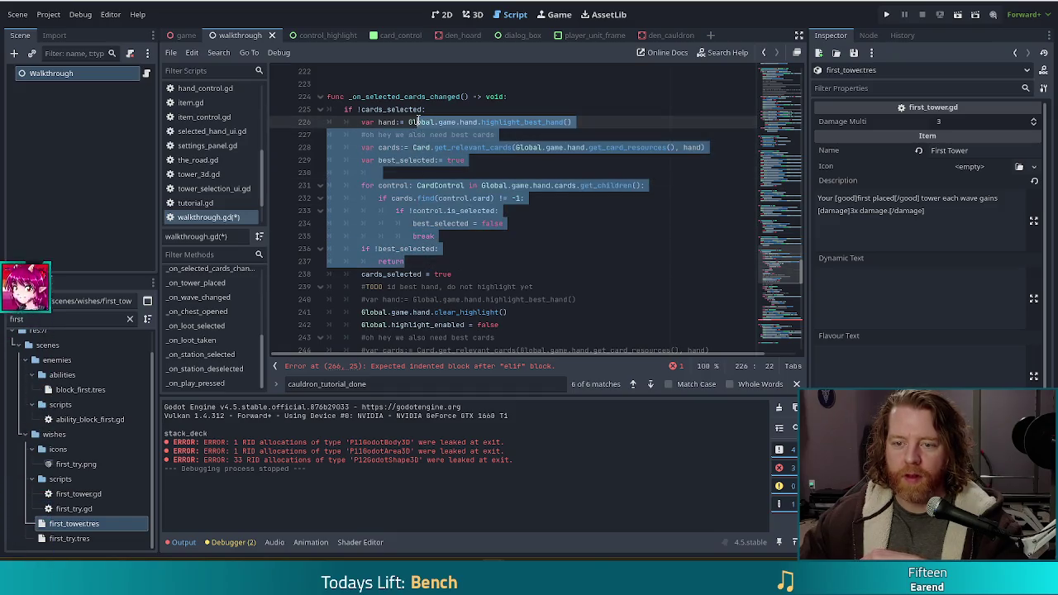
{"action": "left_click", "coordinate": [425, 138]}
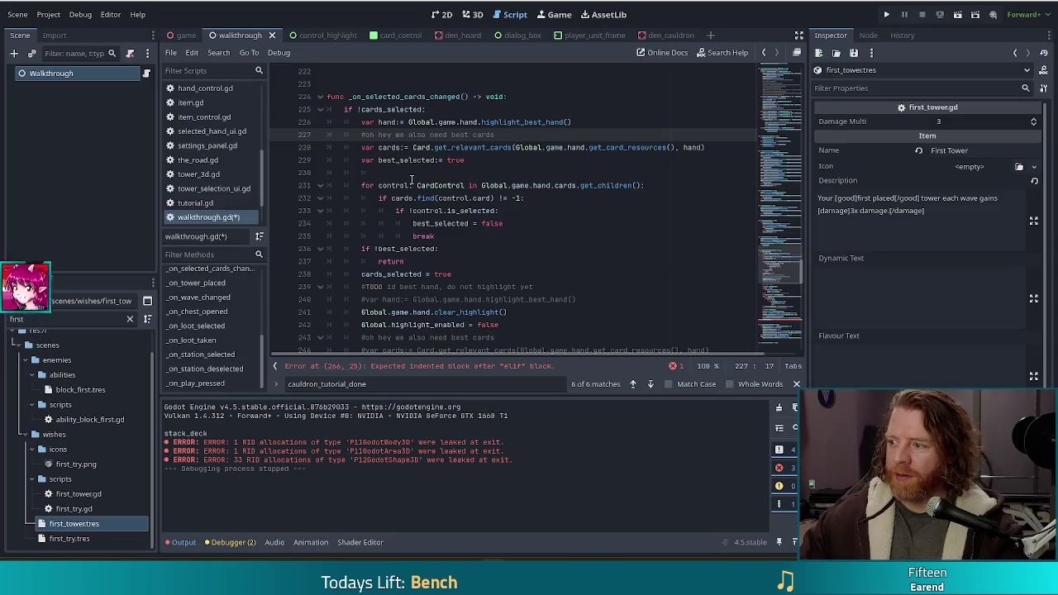
{"action": "left_click", "coordinate": [438, 198]}
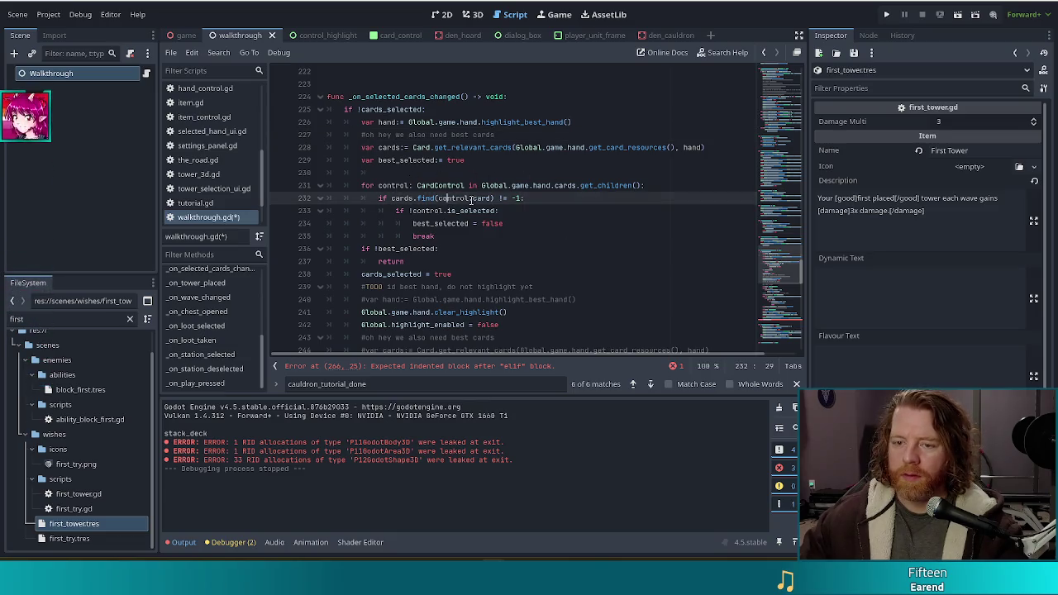
{"action": "left_click", "coordinate": [424, 249]}
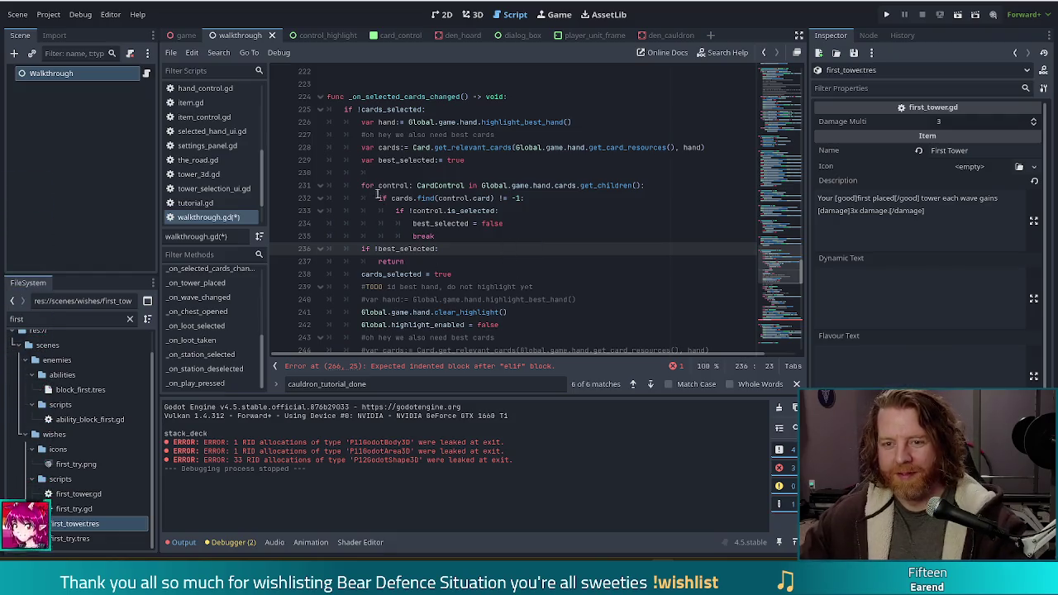
{"action": "left_click", "coordinate": [441, 198]}
{"action": "mouse_move", "coordinate": [441, 121]}
{"action": "left_mouse_down"}
{"action": "mouse_move", "coordinate": [464, 160]}
{"action": "mouse_move", "coordinate": [453, 236]}
{"action": "left_mouse_up"}
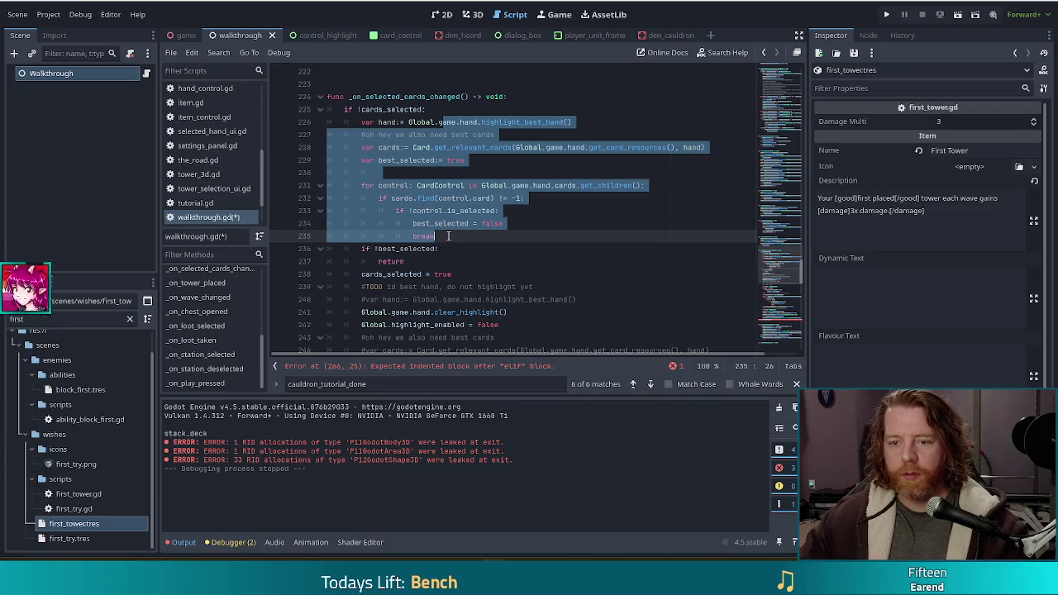
- Cut the best-card check loop and type 'var best_selected:= is_best_selected()' in its place
{"action": "left_click", "coordinate": [448, 237]}
{"action": "left_click", "coordinate": [361, 122], "text": "shift"}
{"action": "key", "text": "BackSpace"}
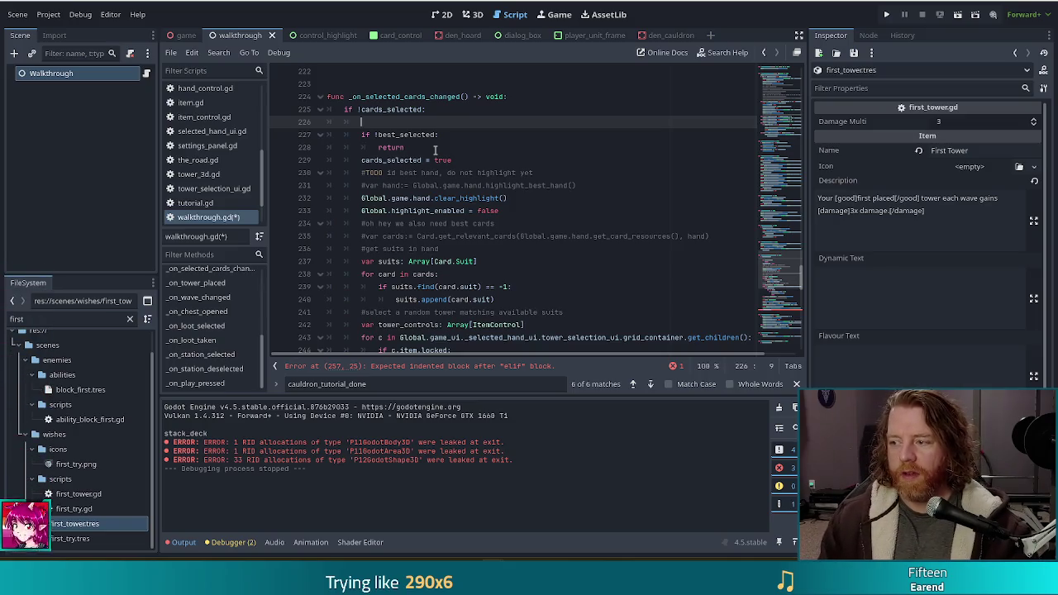
{"action": "type", "text": "var best_"}
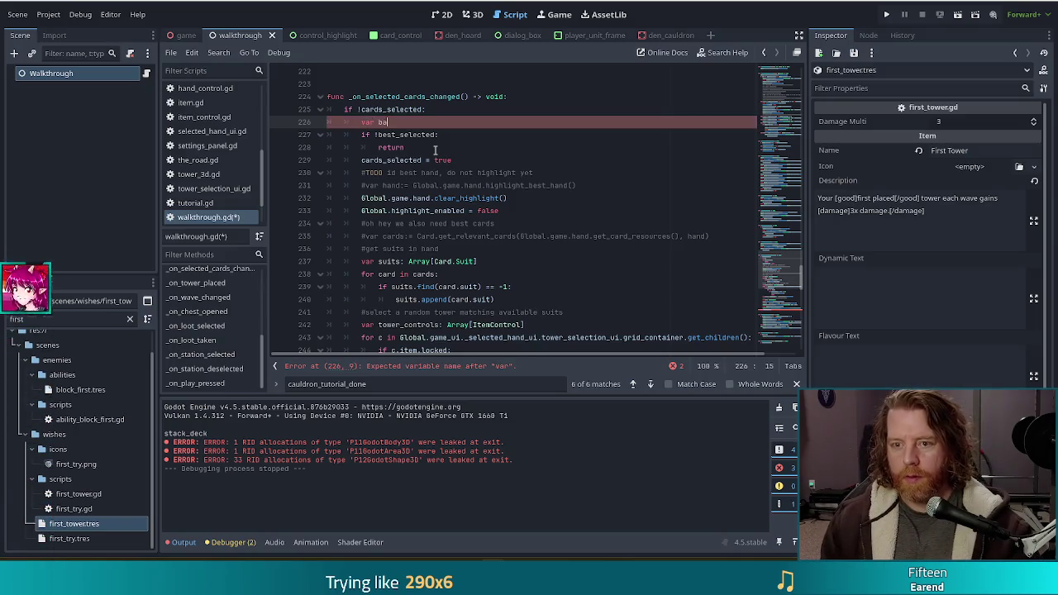
{"action": "type", "text": "selected:= "}
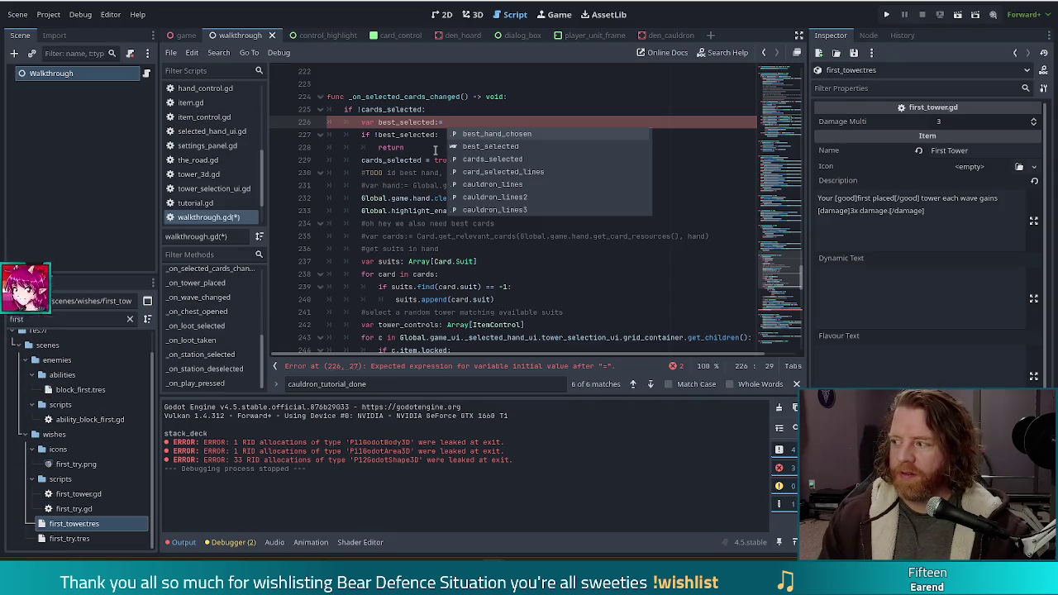
{"action": "type", "text": "is"}
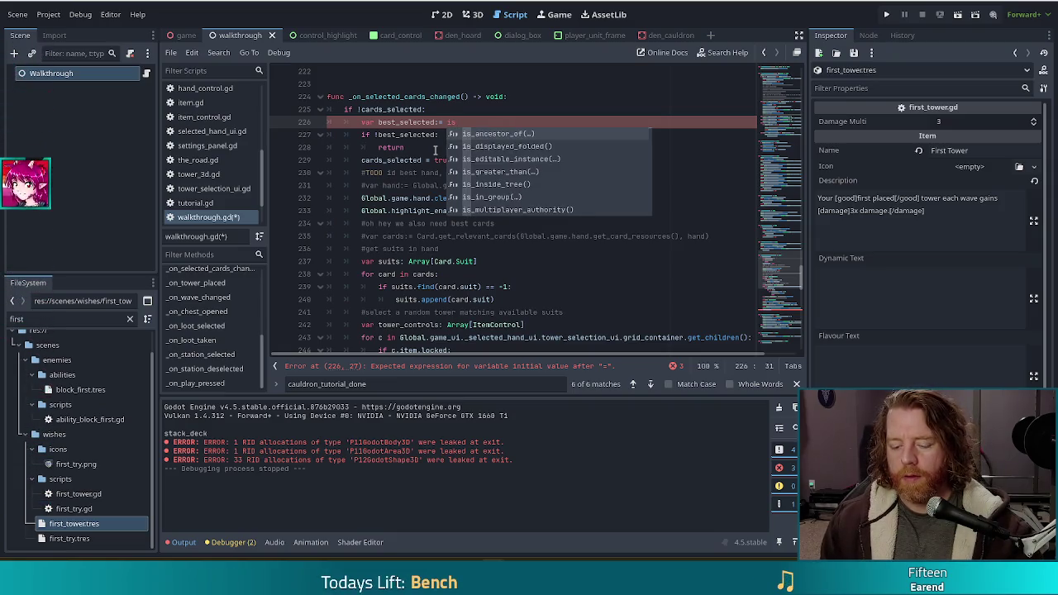
{"action": "type", "text": "_best_selecte"}
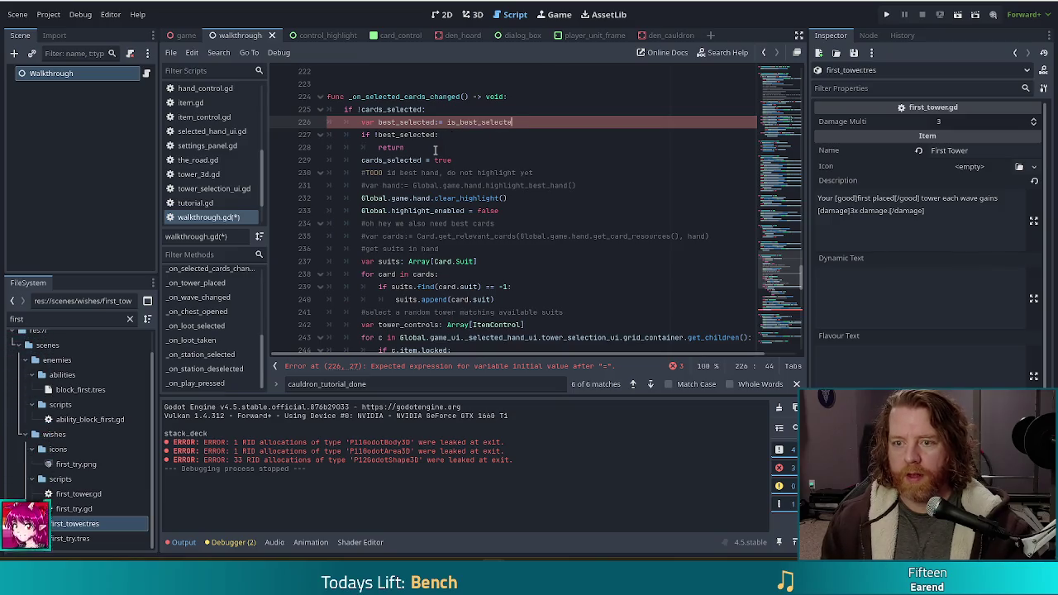
{"action": "type", "text": "d()"}
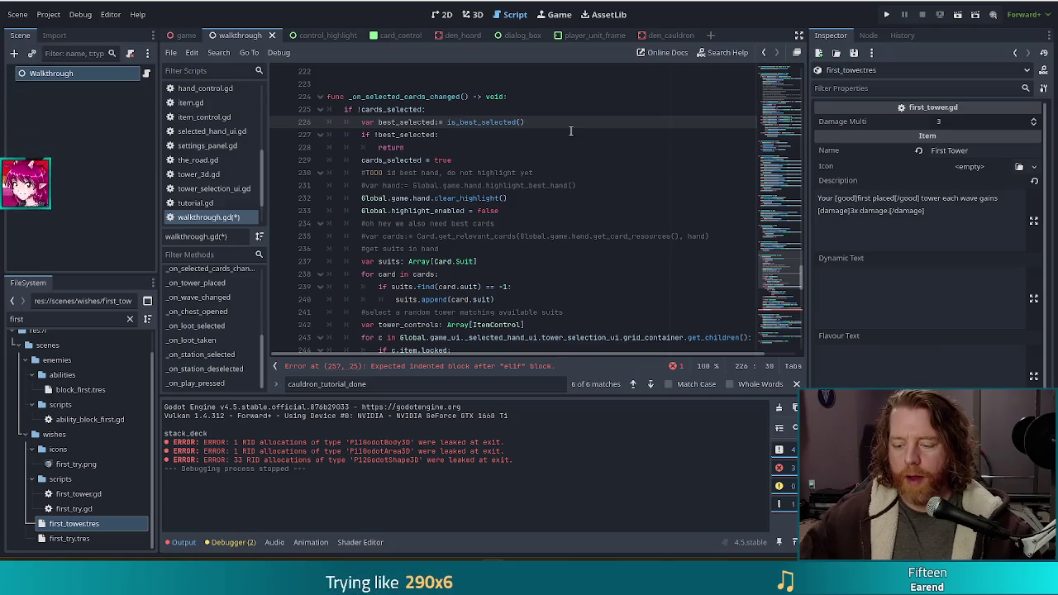
- At the file's end, add 'func is_best_selected() -> bool:' and paste the cut check loop into it
{"action": "scroll", "coordinate": [790, 287], "scroll_direction": "down", "scroll_amount": 1}
{"action": "scroll", "coordinate": [789, 287], "scroll_direction": "down", "scroll_amount": 15}
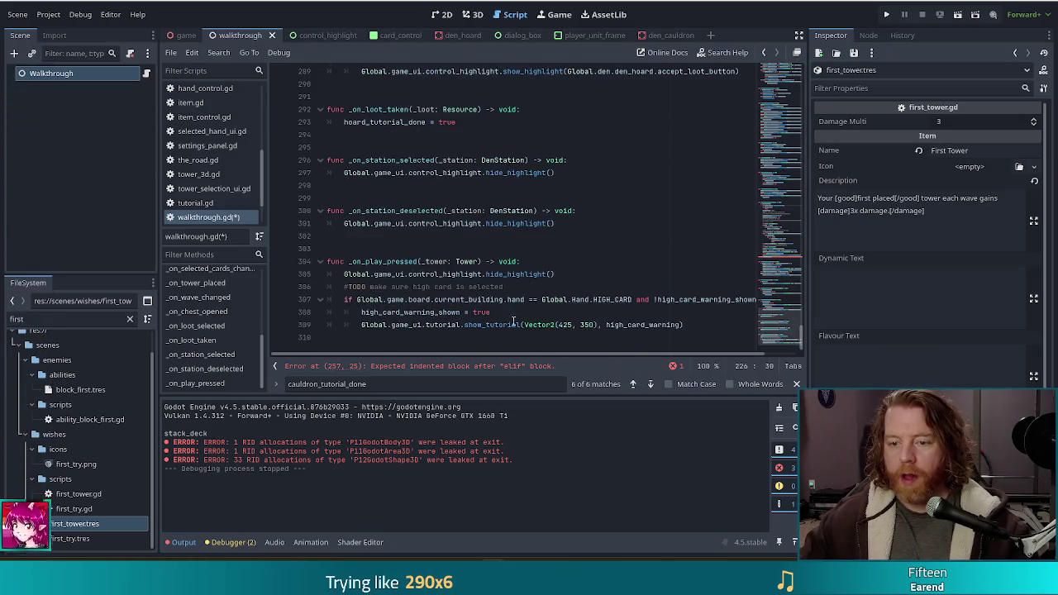
{"action": "left_click", "coordinate": [691, 346]}
{"action": "key", "text": "Return"}
{"action": "key", "text": "Return"}
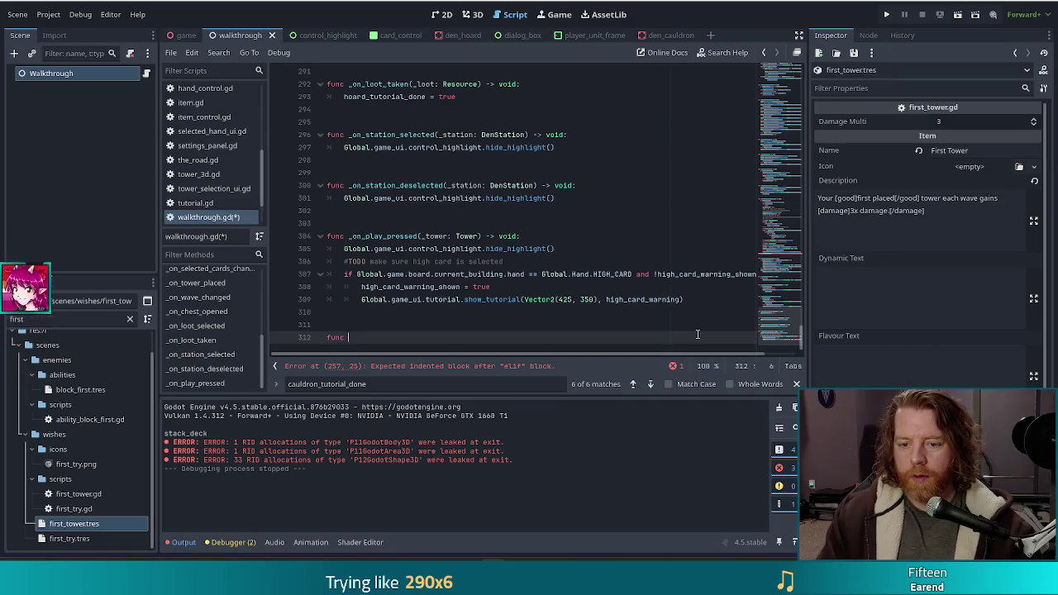
{"action": "type", "text": "is_best_selected() -"}
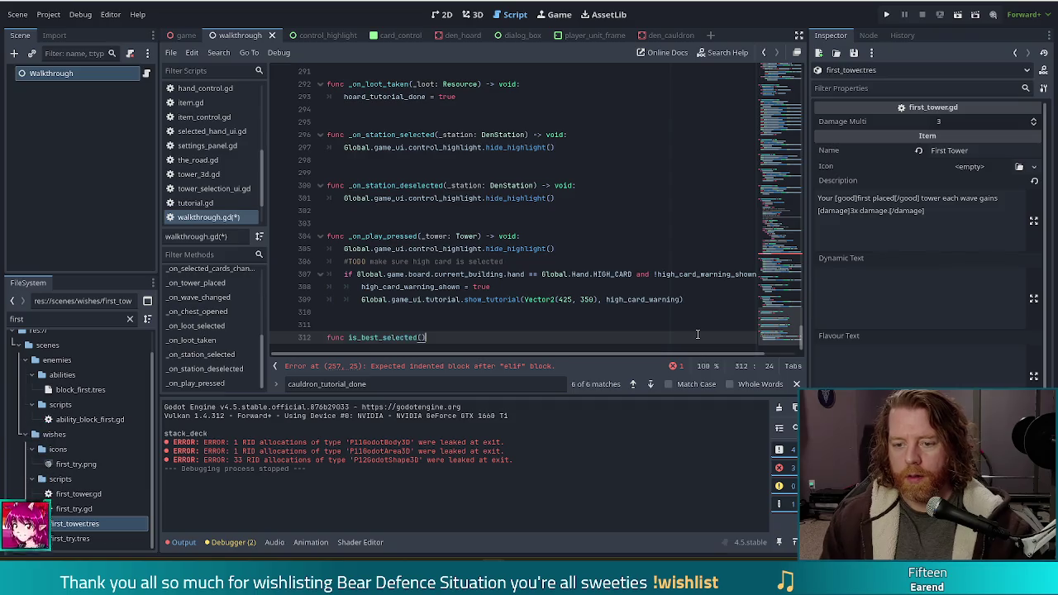
{"action": "type", "text": "> bool"}
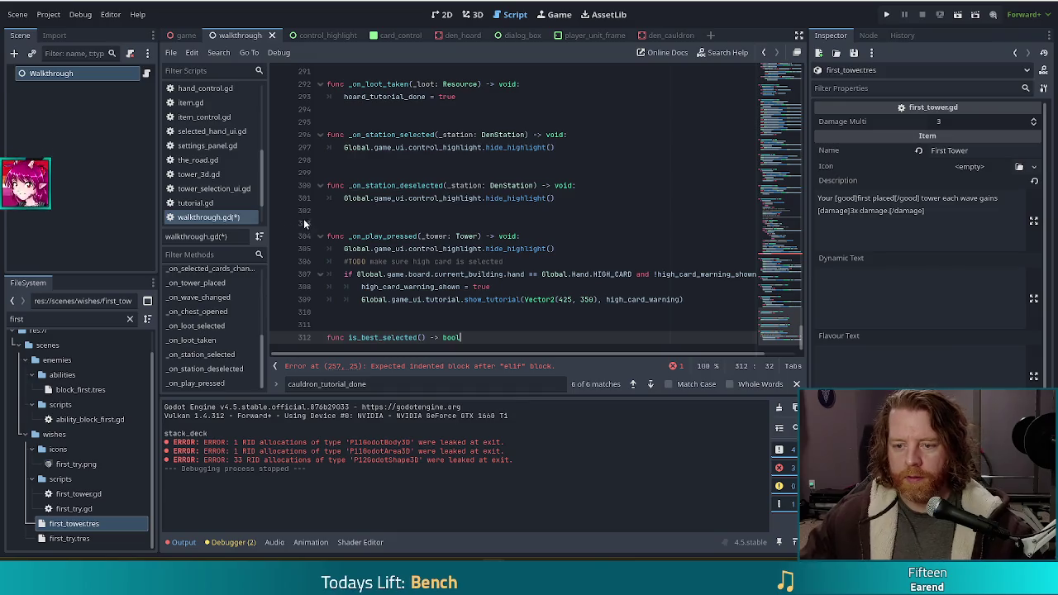
{"action": "key", "text": "ctrl+v"}
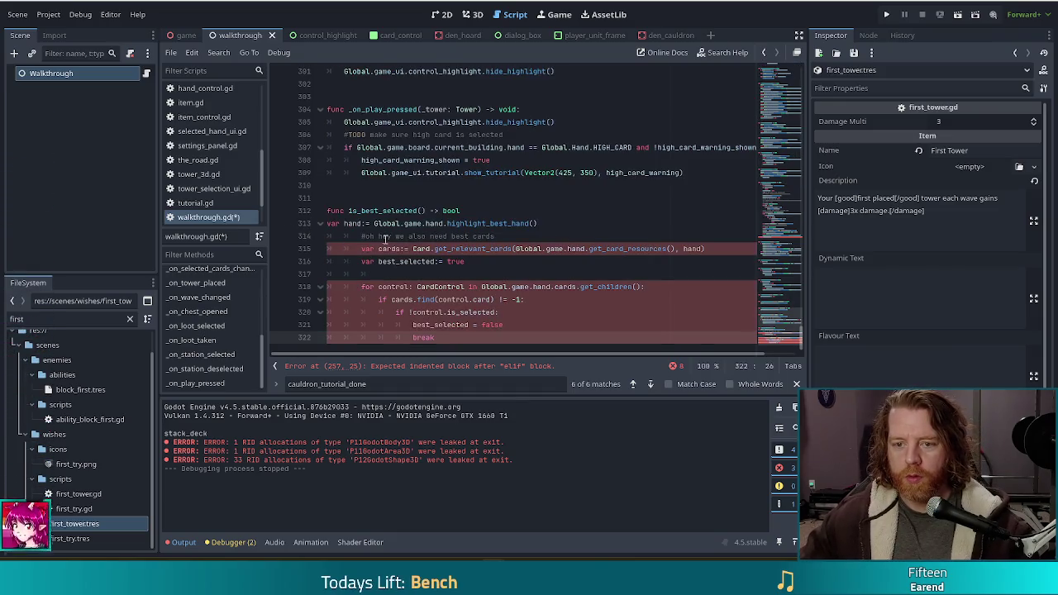
- Re-indent the pasted loop so it sits one level inside the new function
{"action": "left_click", "coordinate": [341, 221]}
{"action": "key", "text": "Tab"}
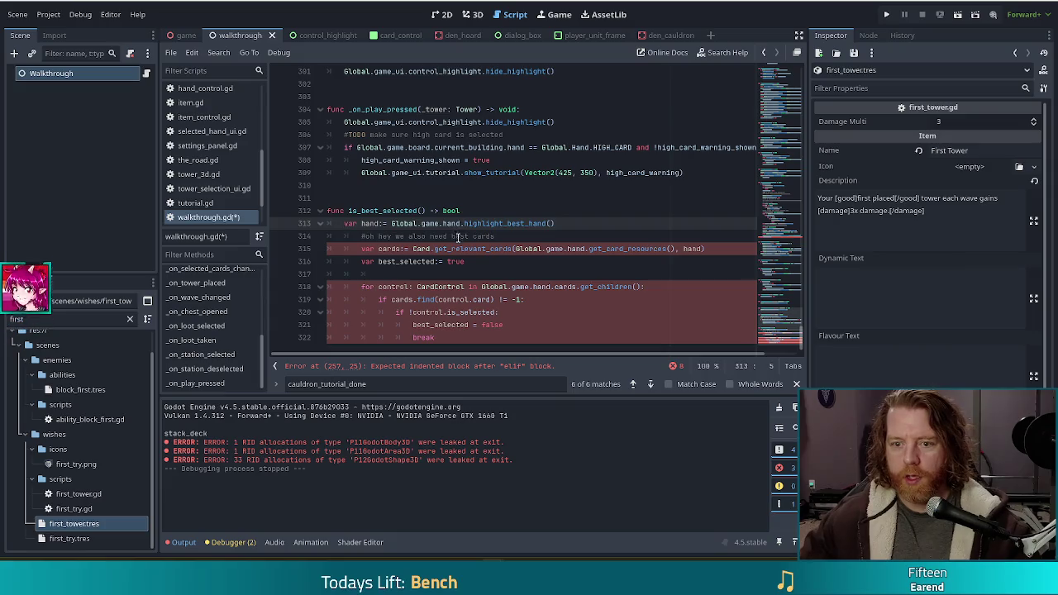
{"action": "left_click", "coordinate": [405, 238]}
{"action": "left_click_drag", "start_coordinate": [405, 238], "coordinate": [418, 338]}
{"action": "key", "text": "shift+Tab"}
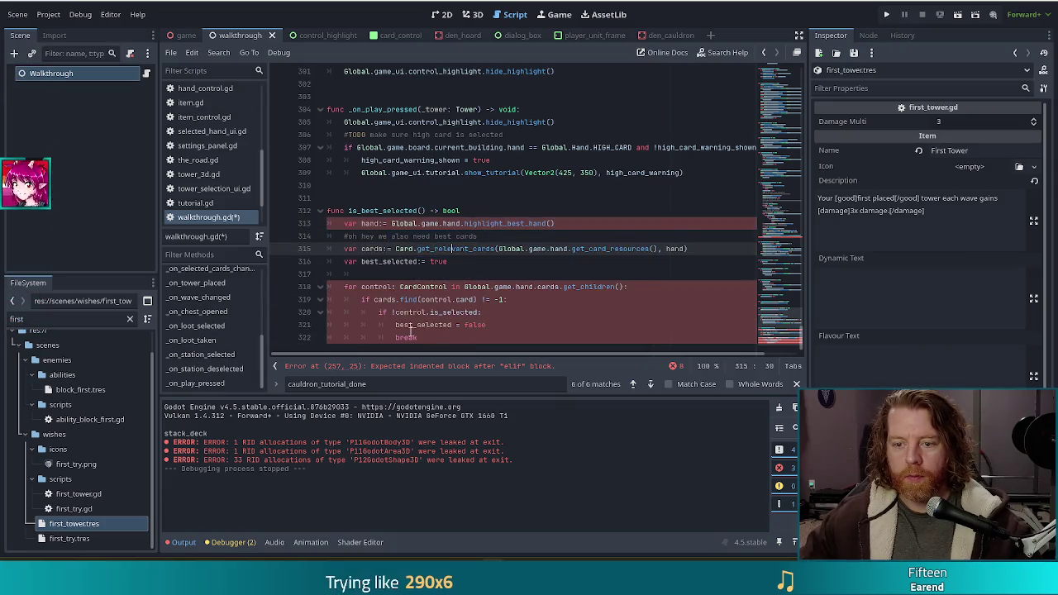
{"action": "key", "text": "Down"}
{"action": "key", "text": "Down"}
{"action": "key", "text": "Down"}
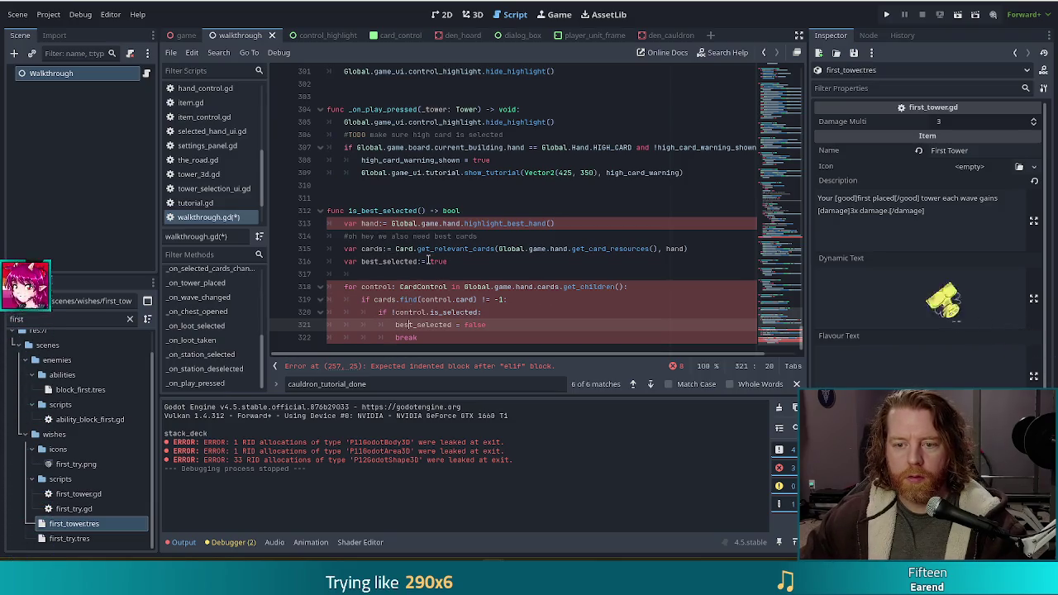
- Drop the best_selected variable, make the loop 'return false', and end with 'return true'
{"action": "left_click", "coordinate": [456, 261]}
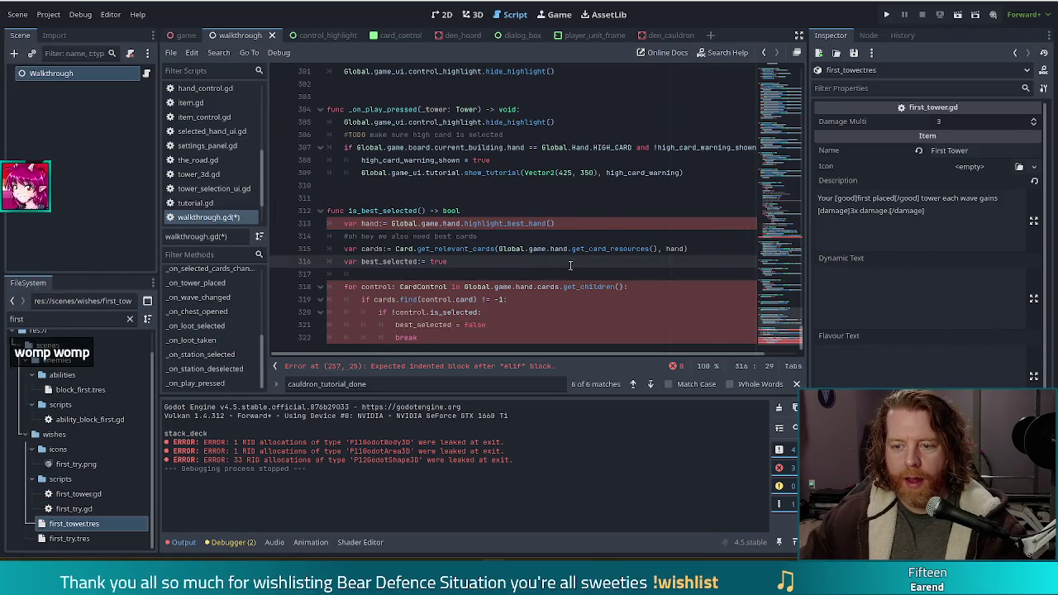
{"action": "key", "text": "BackSpace"}
{"action": "key", "text": "BackSpace"}
{"action": "key", "text": "BackSpace"}
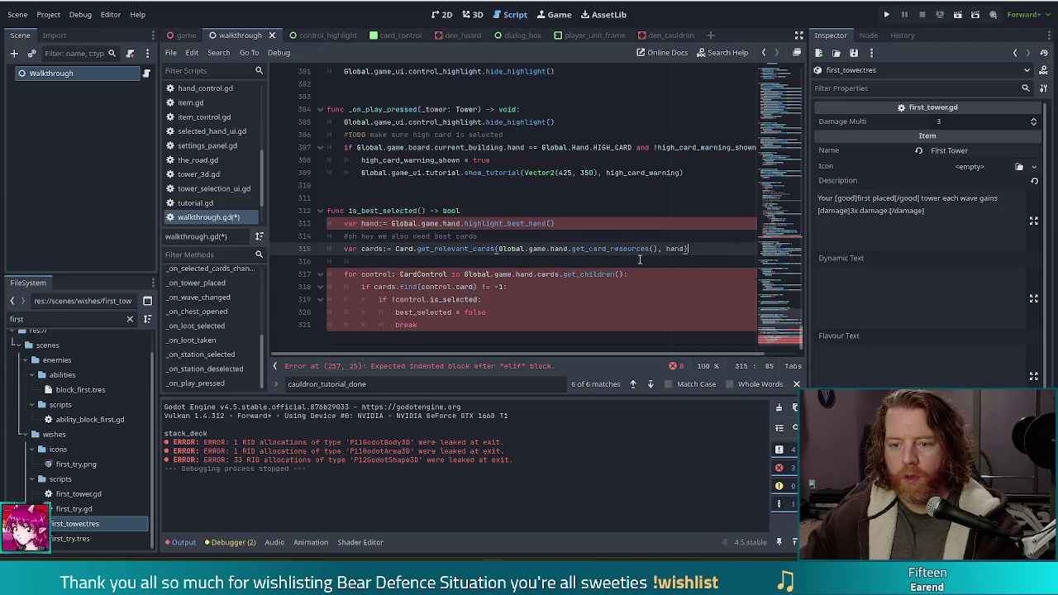
{"action": "left_click_drag", "start_coordinate": [420, 325], "coordinate": [393, 312]}
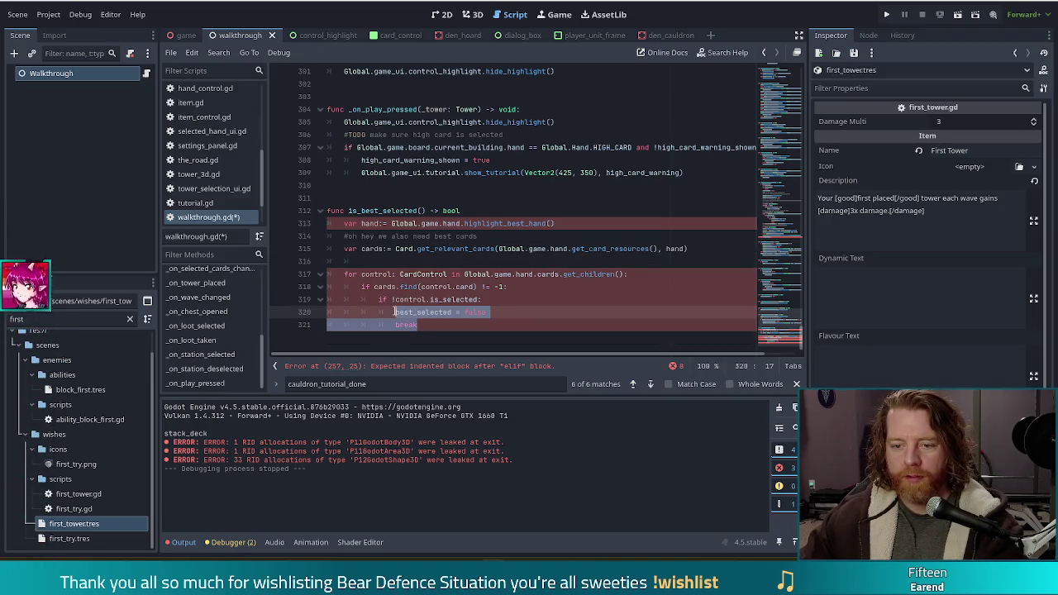
{"action": "type", "text": "return false"}
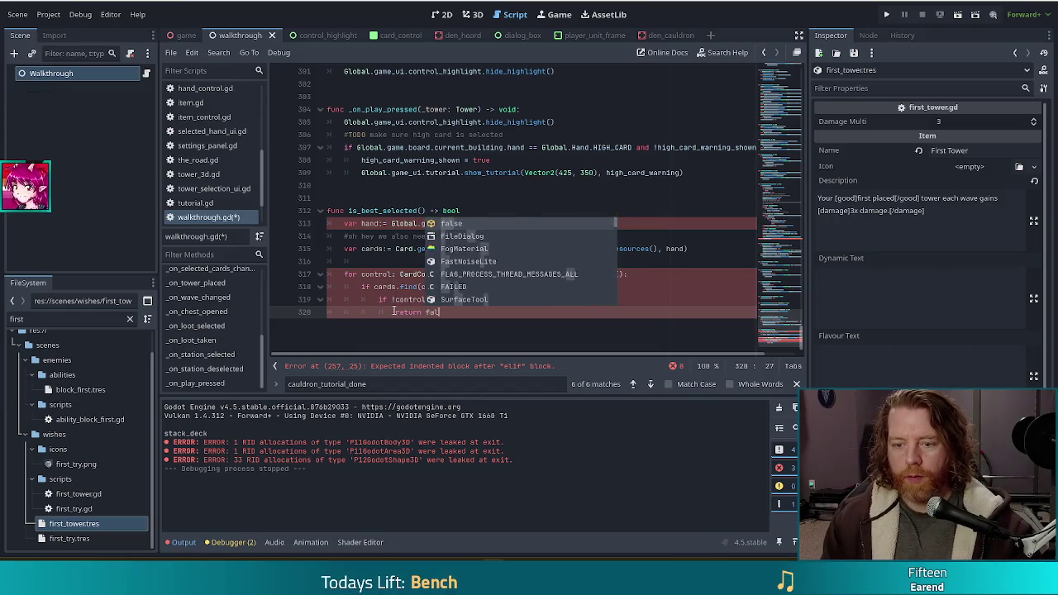
{"action": "key", "text": "Escape"}
{"action": "key", "text": "Return"}
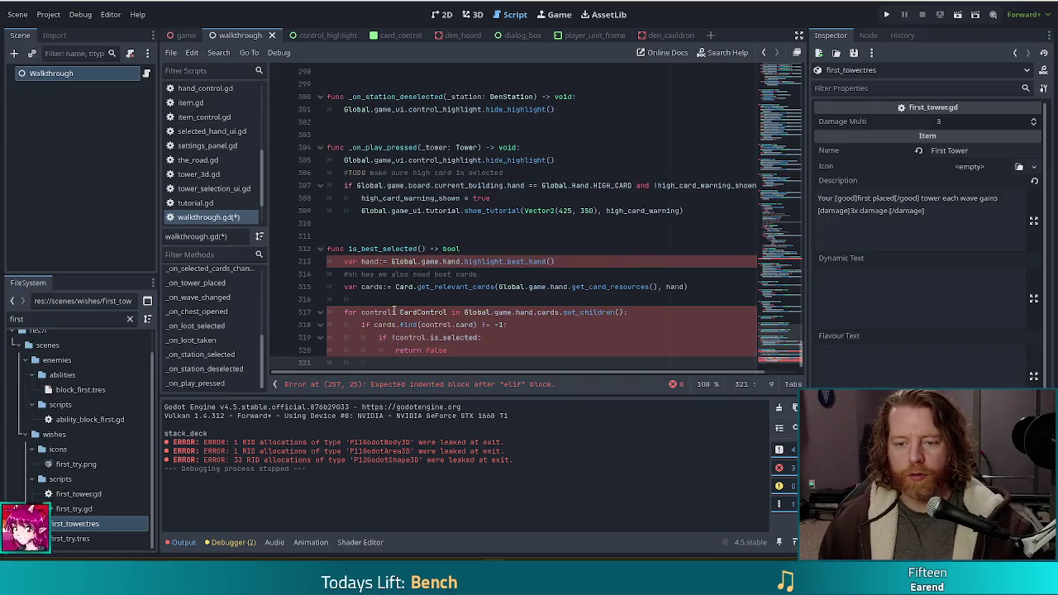
{"action": "type", "text": "returntrue"}
- Review the helper's hand variable and signature, then jump to the elif error on line 257
{"action": "left_click", "coordinate": [461, 261]}
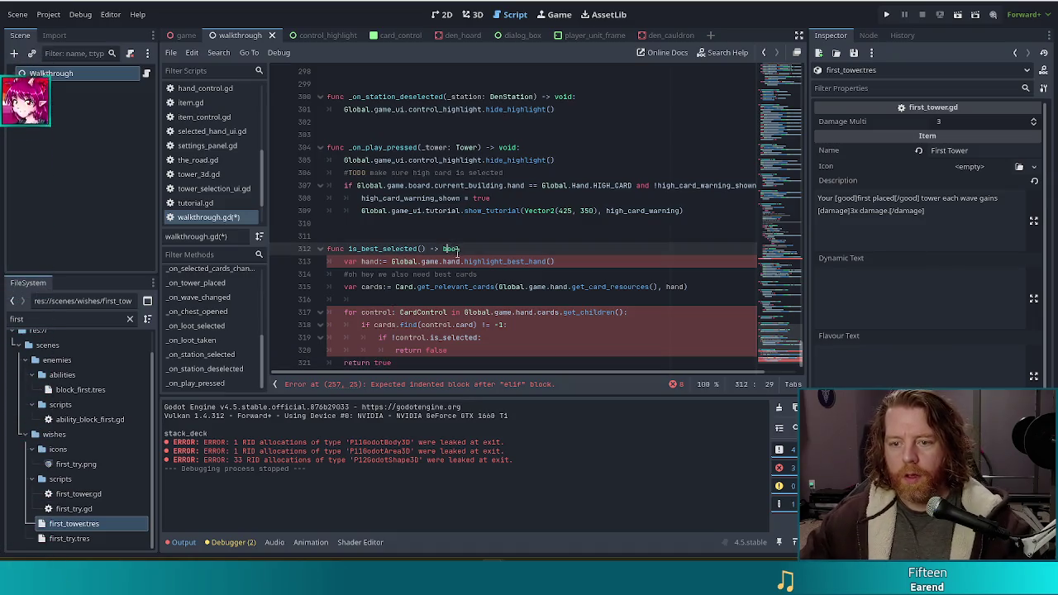
{"action": "left_click", "coordinate": [385, 274]}
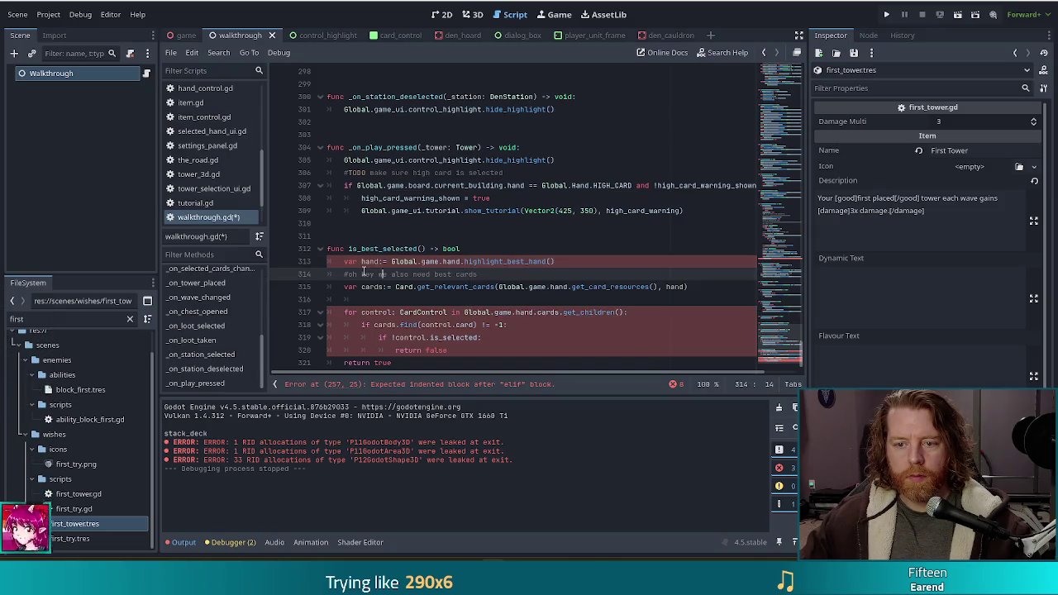
{"action": "left_click", "coordinate": [483, 250]}
{"action": "type", "text": ":"}
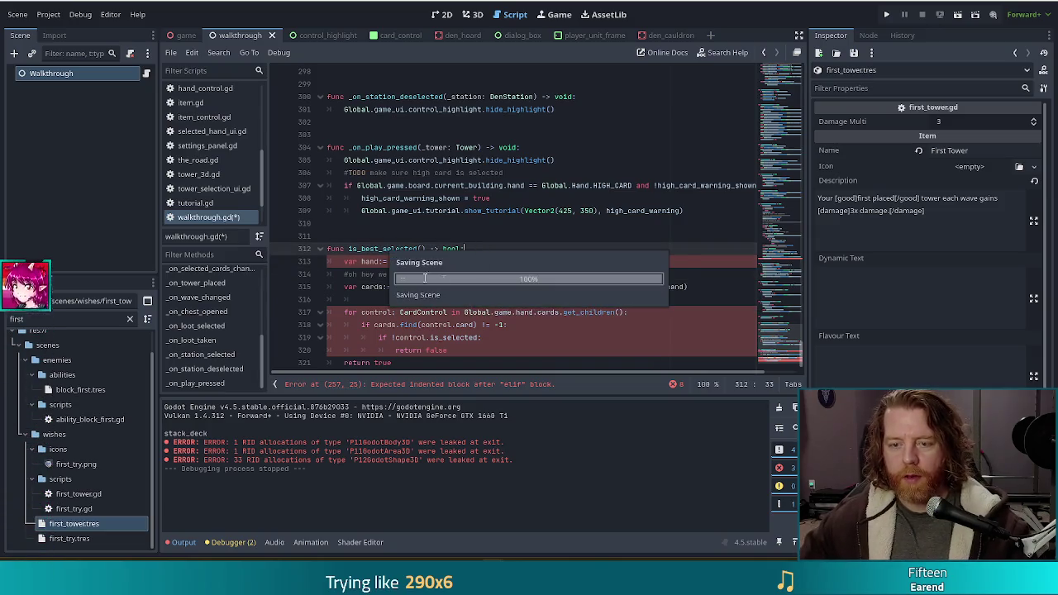
{"action": "scroll", "coordinate": [407, 325], "scroll_direction": "down", "scroll_amount": 1}
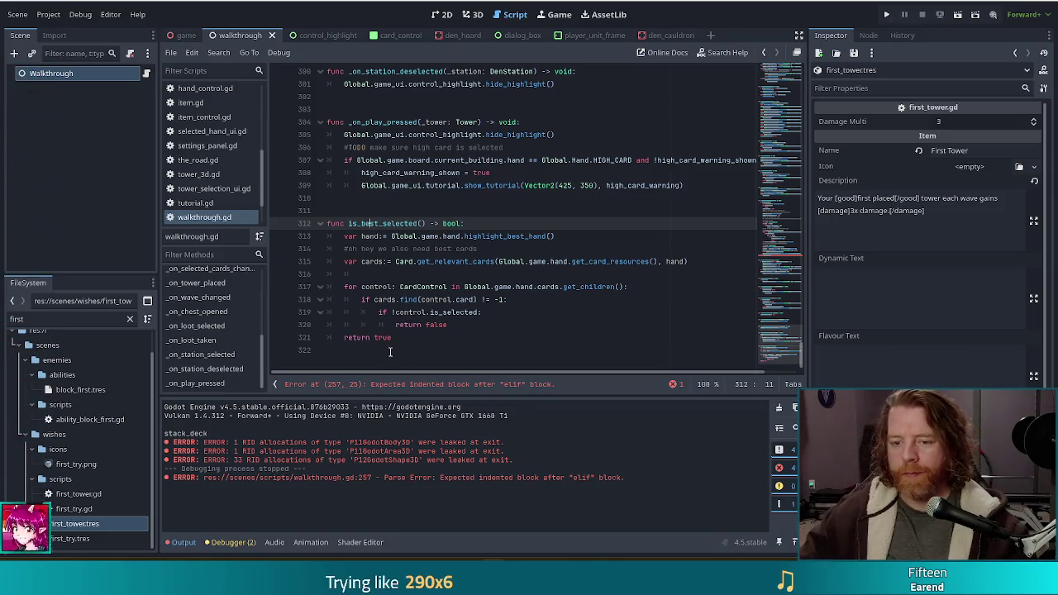
{"action": "left_click", "coordinate": [390, 347]}
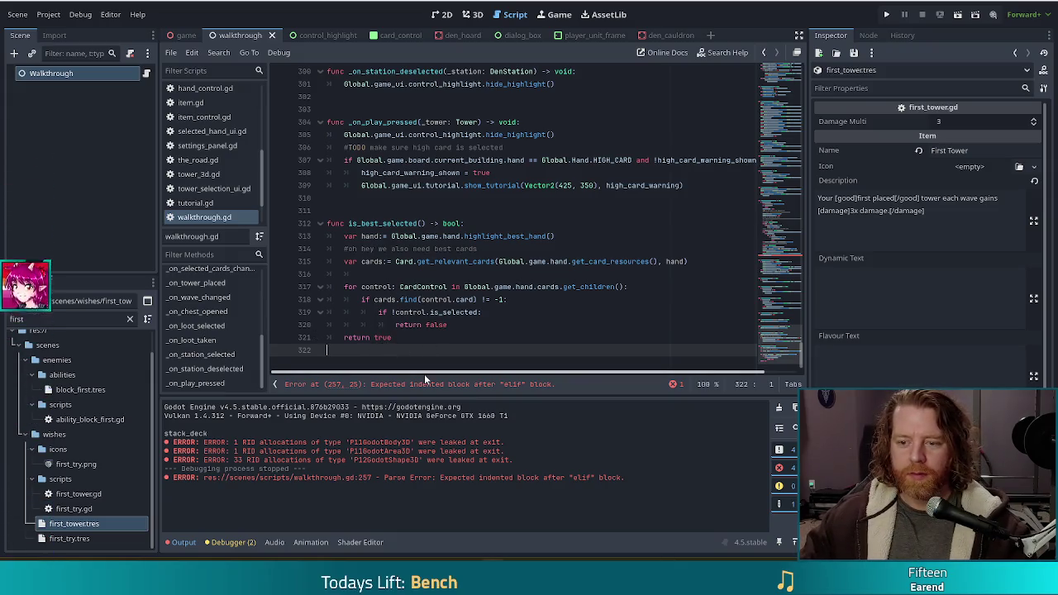
{"action": "left_click", "coordinate": [491, 385]}
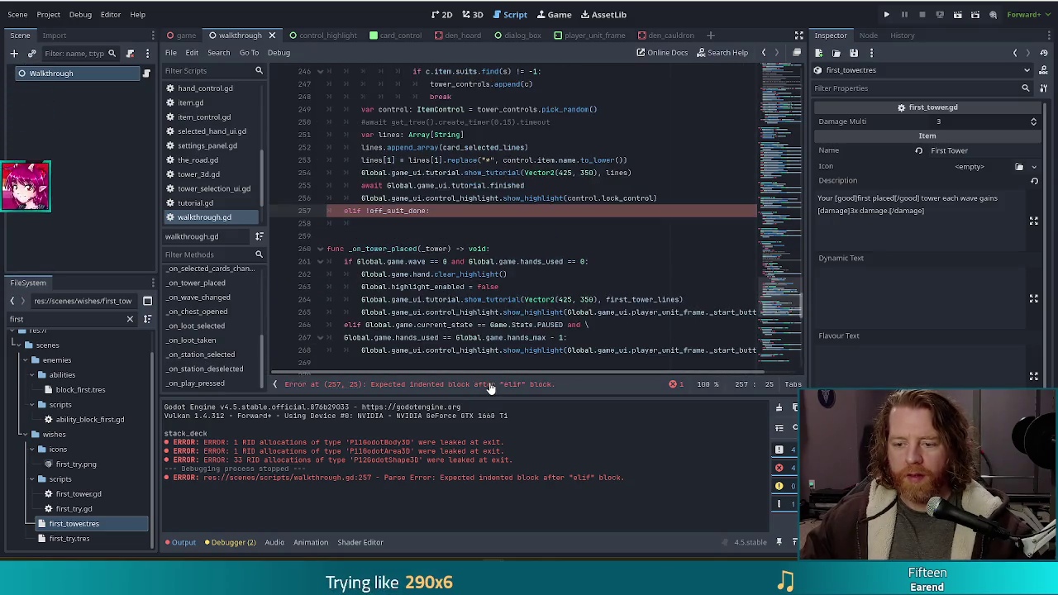
- Copy the best_selected line into the empty elif !off_suit_done body and save the script
{"action": "left_click", "coordinate": [410, 221]}
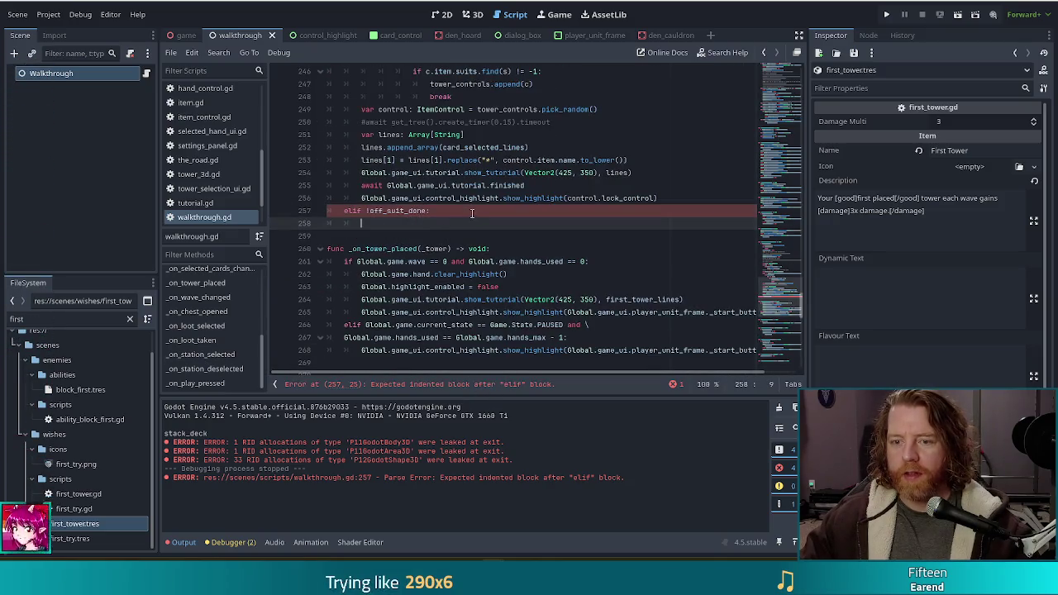
{"action": "scroll", "coordinate": [473, 214], "scroll_direction": "up", "scroll_amount": 9}
{"action": "left_click_drag", "start_coordinate": [529, 160], "coordinate": [560, 135]}
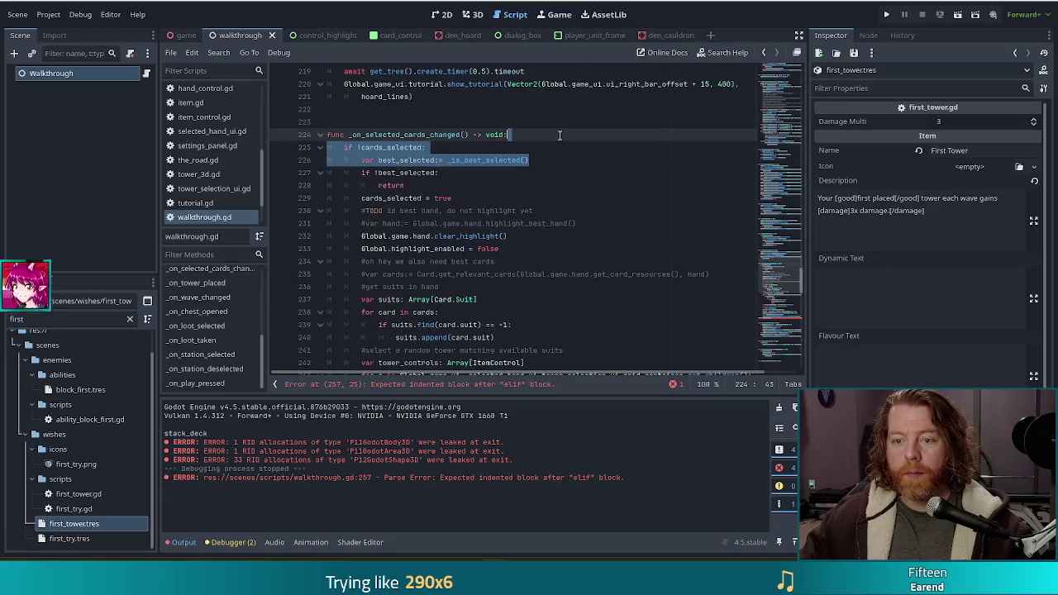
{"action": "key", "text": "shift+Down"}
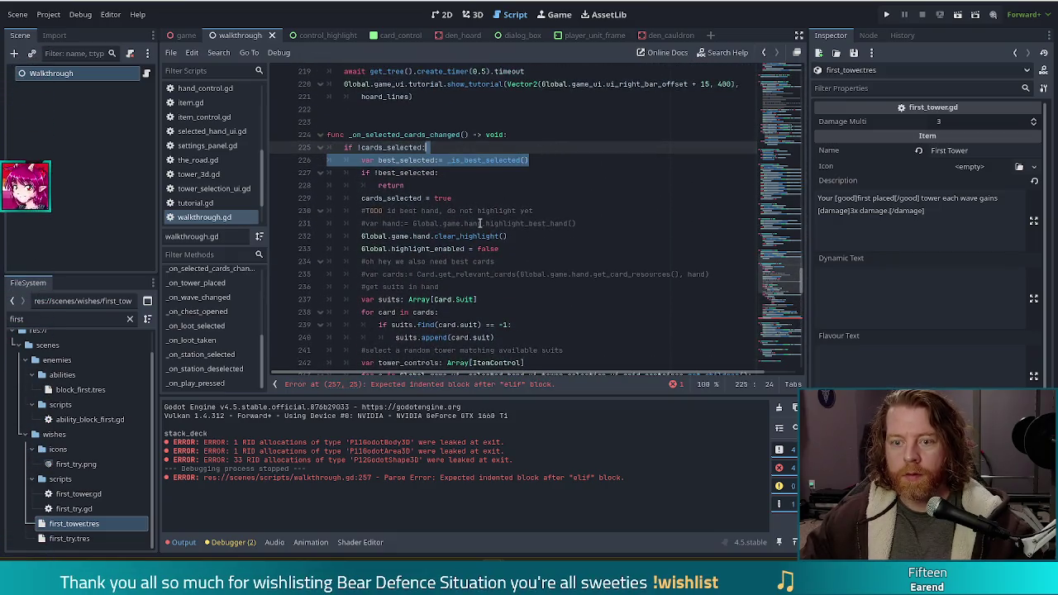
{"action": "scroll", "coordinate": [479, 223], "scroll_direction": "down", "scroll_amount": 10}
{"action": "left_click", "coordinate": [407, 192]}
{"action": "type", "text": "var best_selected:= _is_best_selected()"}
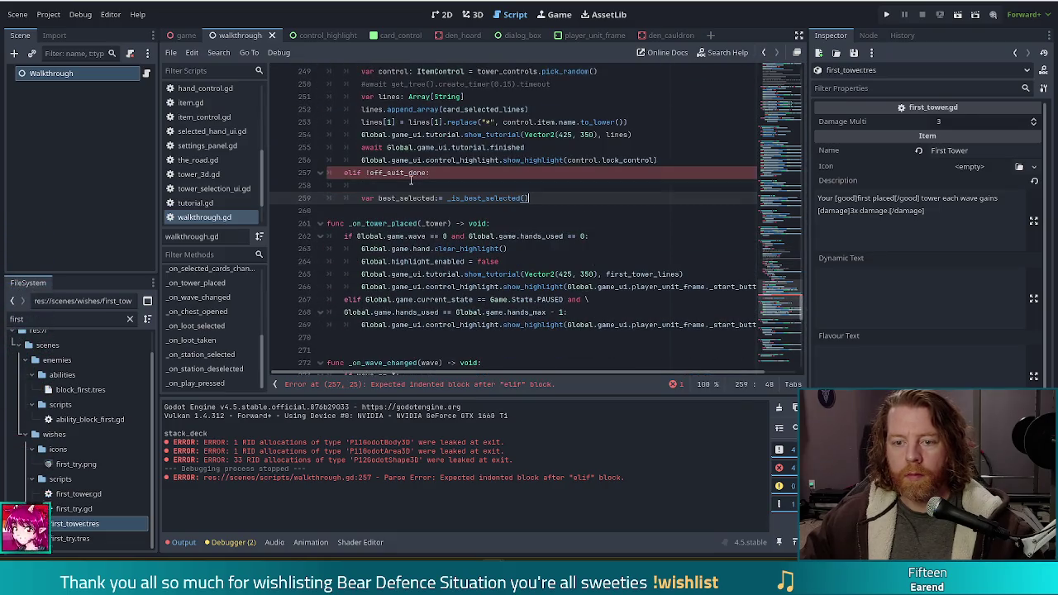
{"action": "left_click", "coordinate": [431, 185]}
{"action": "key", "text": "BackSpace"}
{"action": "key", "text": "BackSpace"}
{"action": "key", "text": "ctrl+s"}
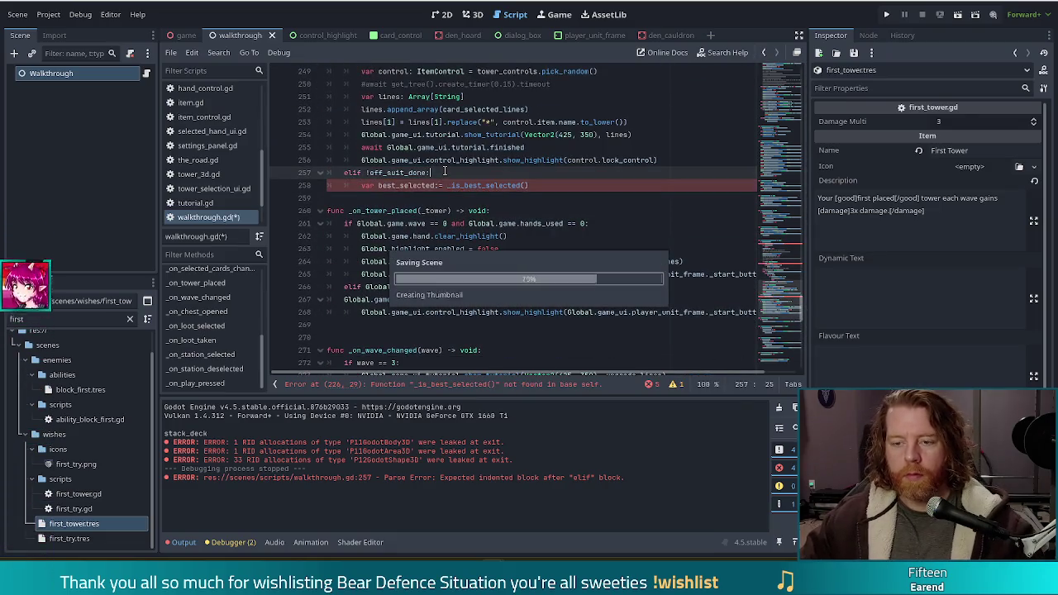
- Inspect the helper's for loop, then return to the new best_selected line in the elif
{"action": "scroll", "coordinate": [509, 209], "scroll_direction": "down", "scroll_amount": 4}
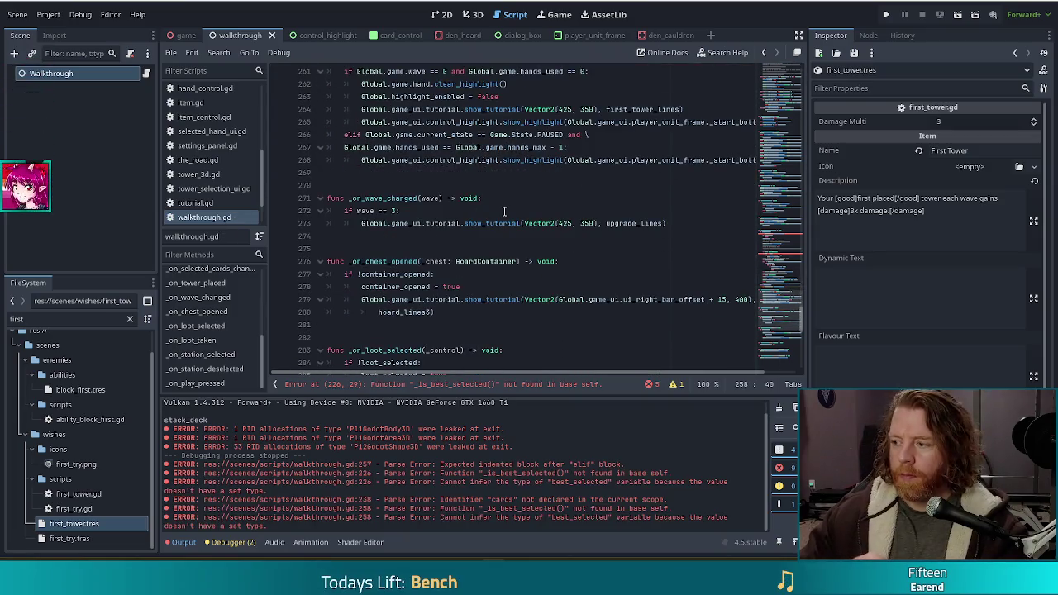
{"action": "scroll", "coordinate": [488, 198], "scroll_direction": "down", "scroll_amount": 6}
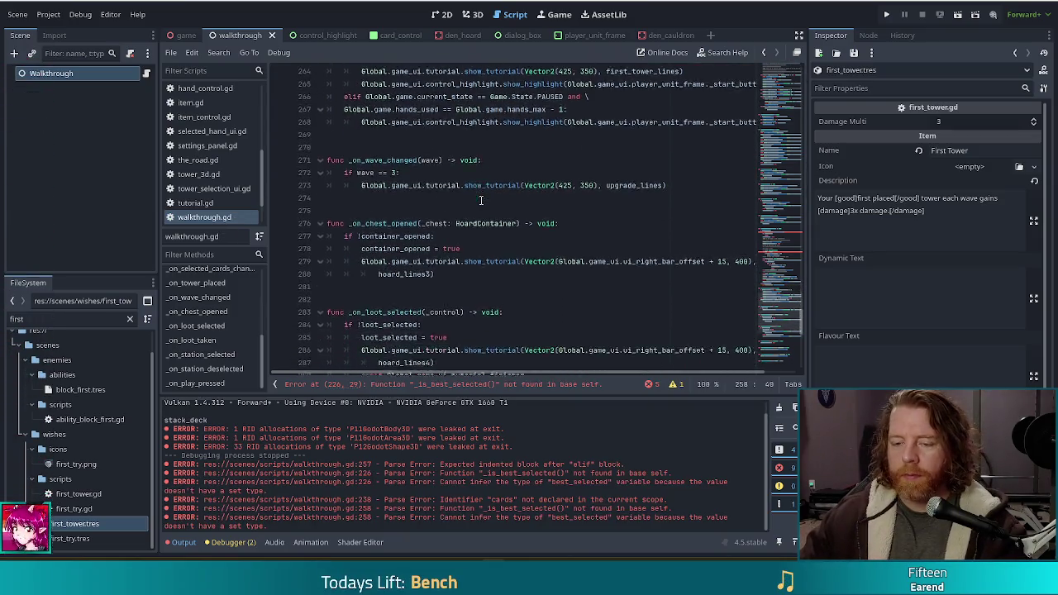
{"action": "scroll", "coordinate": [481, 200], "scroll_direction": "down", "scroll_amount": 7}
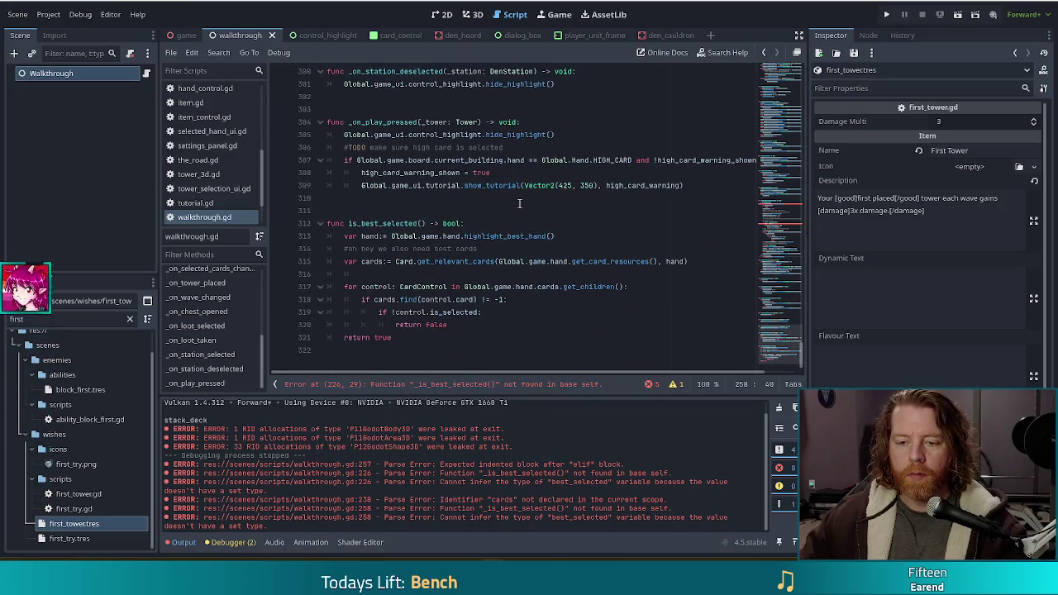
{"action": "left_click", "coordinate": [418, 248]}
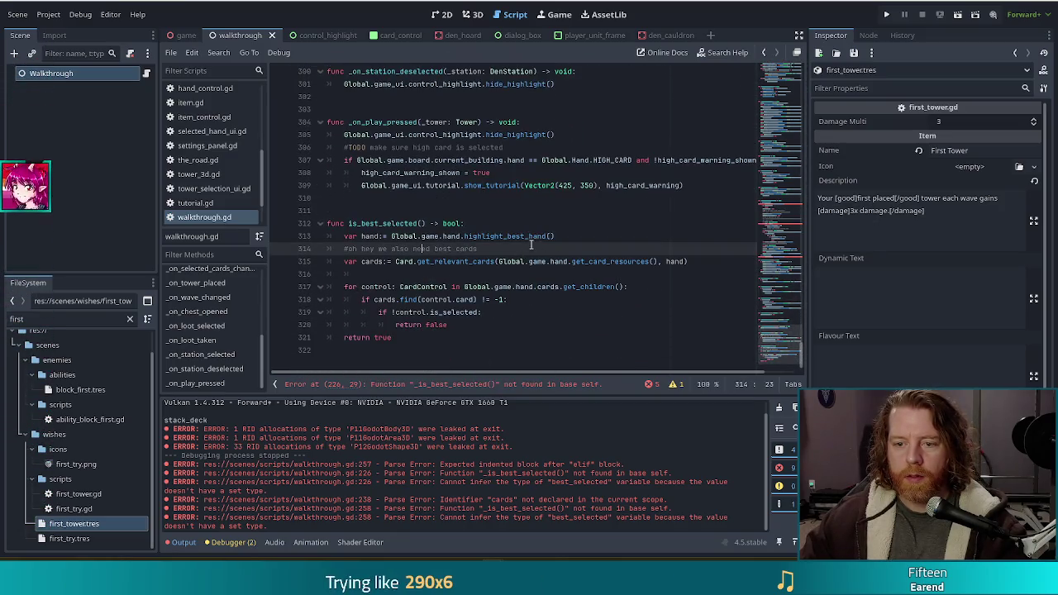
{"action": "left_click", "coordinate": [471, 225]}
{"action": "left_click", "coordinate": [460, 287]}
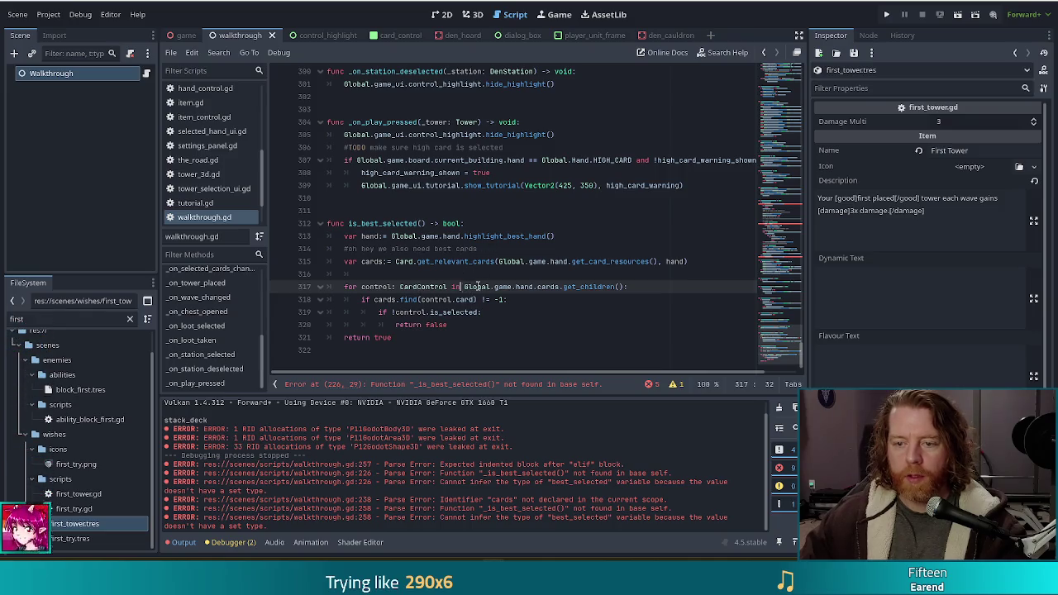
{"action": "scroll", "coordinate": [465, 302], "scroll_direction": "up", "scroll_amount": 17}
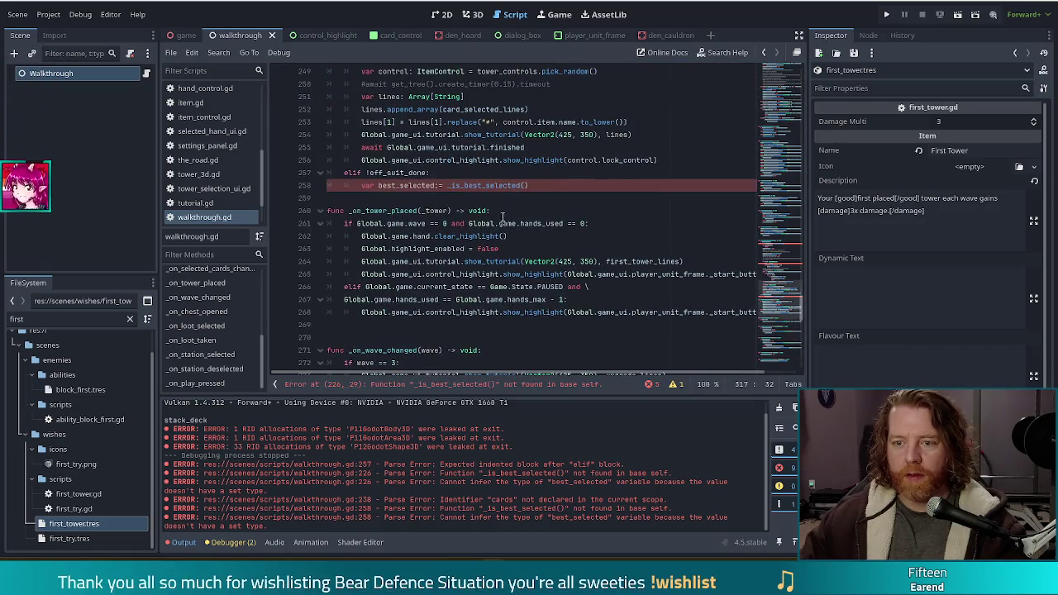
{"action": "left_click", "coordinate": [554, 186]}
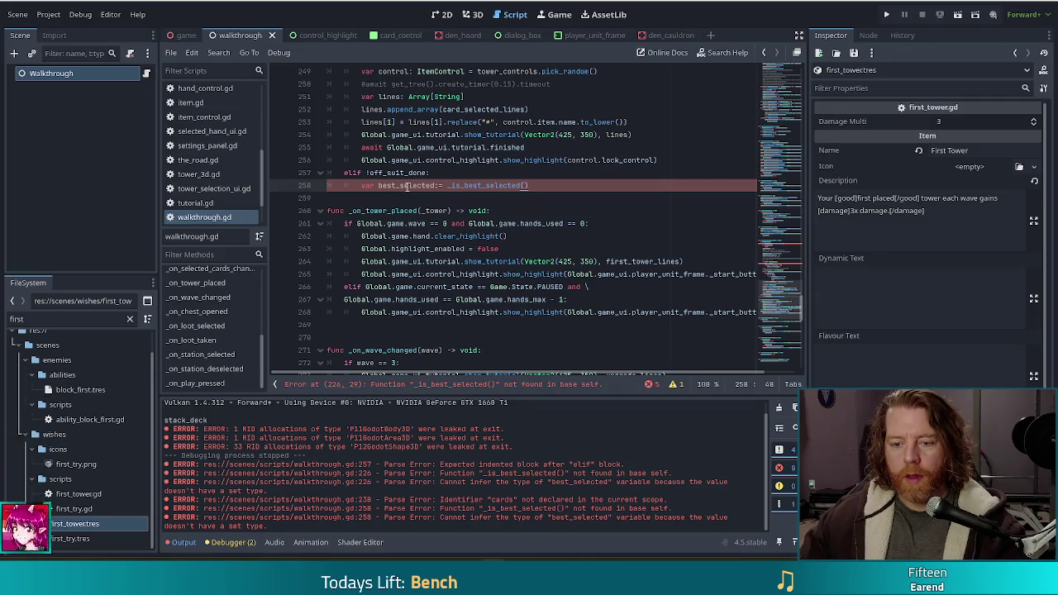
- Rename the helper function to _is_best_selected and save the script
{"action": "scroll", "coordinate": [628, 248], "scroll_direction": "down", "scroll_amount": 4}
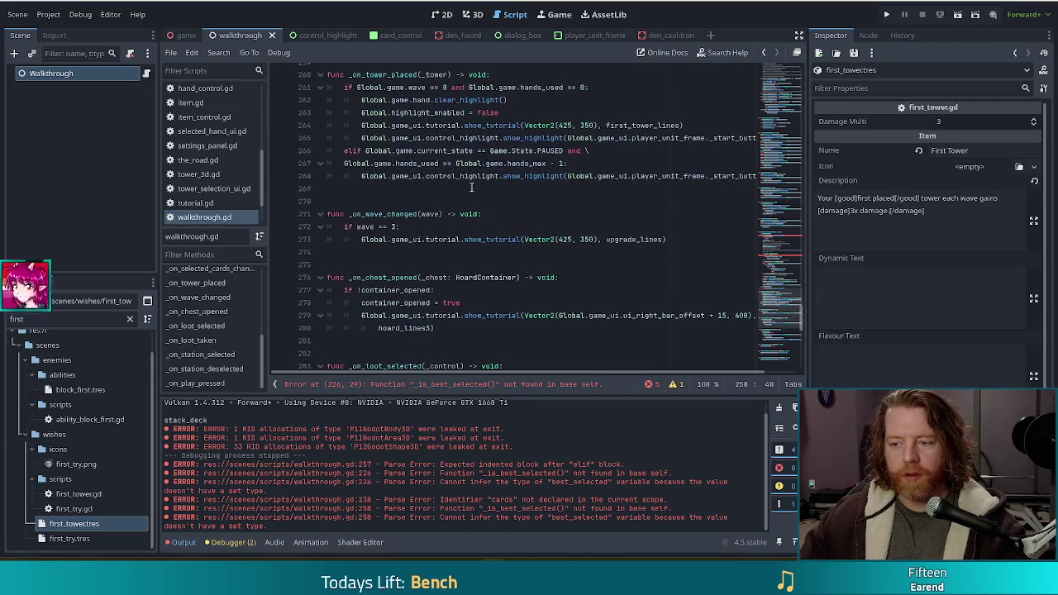
{"action": "left_click_drag", "start_coordinate": [802, 317], "coordinate": [782, 357]}
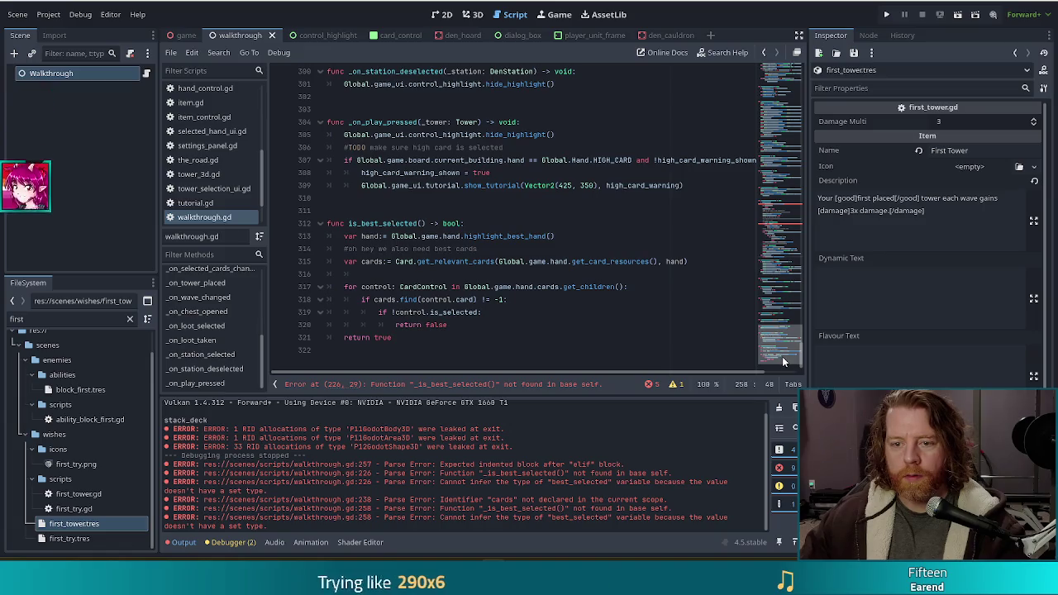
{"action": "left_click", "coordinate": [349, 223]}
{"action": "type", "text": "_"}
{"action": "key", "text": "ctrl+s"}
- Inspect the line flagging cards as undeclared and the helper's own cards line
{"action": "scroll", "coordinate": [496, 219], "scroll_direction": "up", "scroll_amount": 20}
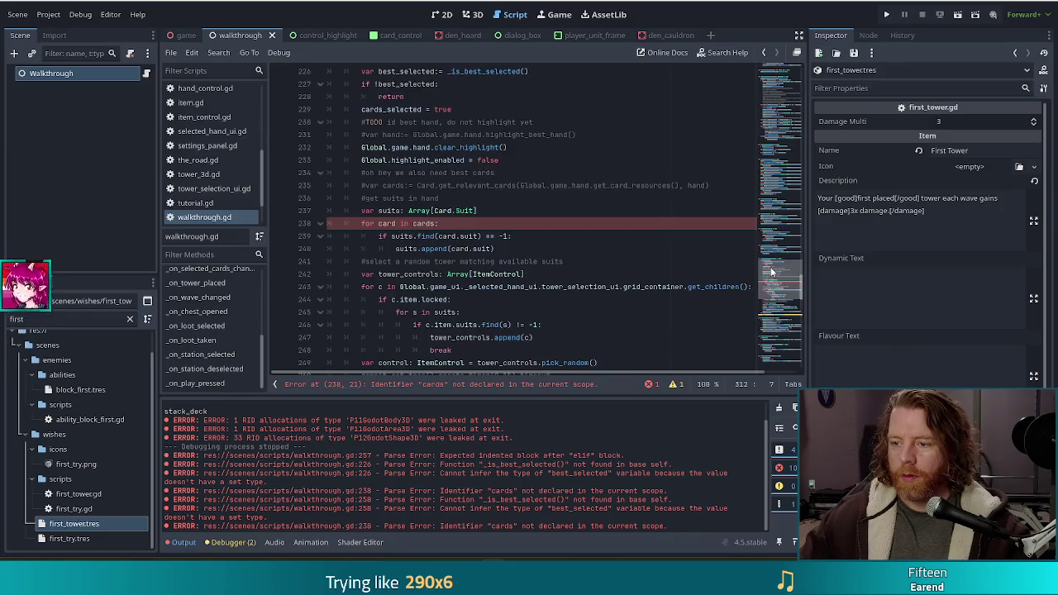
{"action": "left_click", "coordinate": [463, 223]}
{"action": "scroll", "coordinate": [414, 240], "scroll_direction": "up", "scroll_amount": 3}
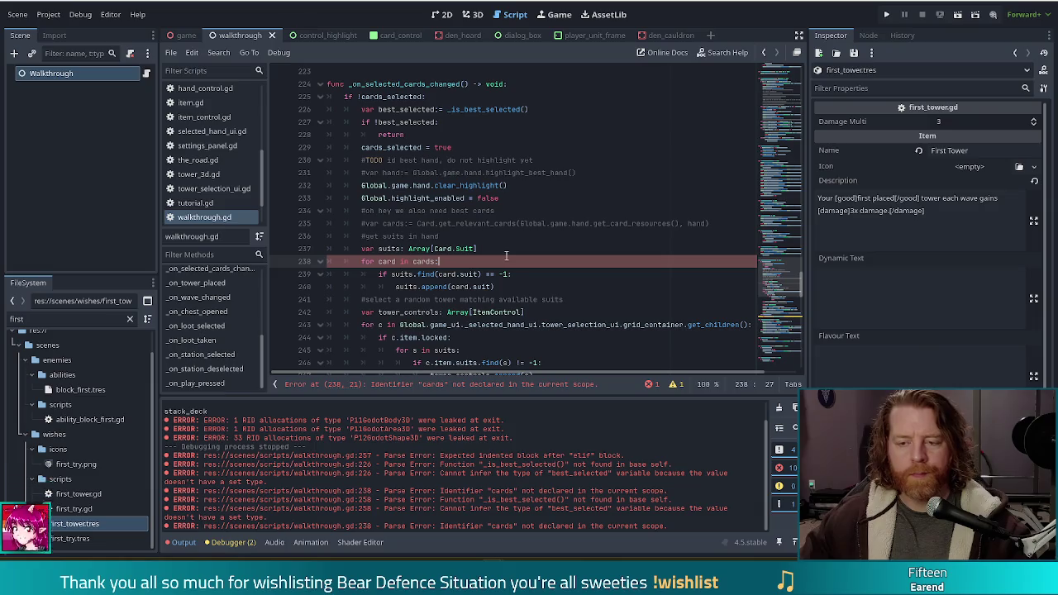
{"action": "scroll", "coordinate": [760, 288], "scroll_direction": "down", "scroll_amount": 20}
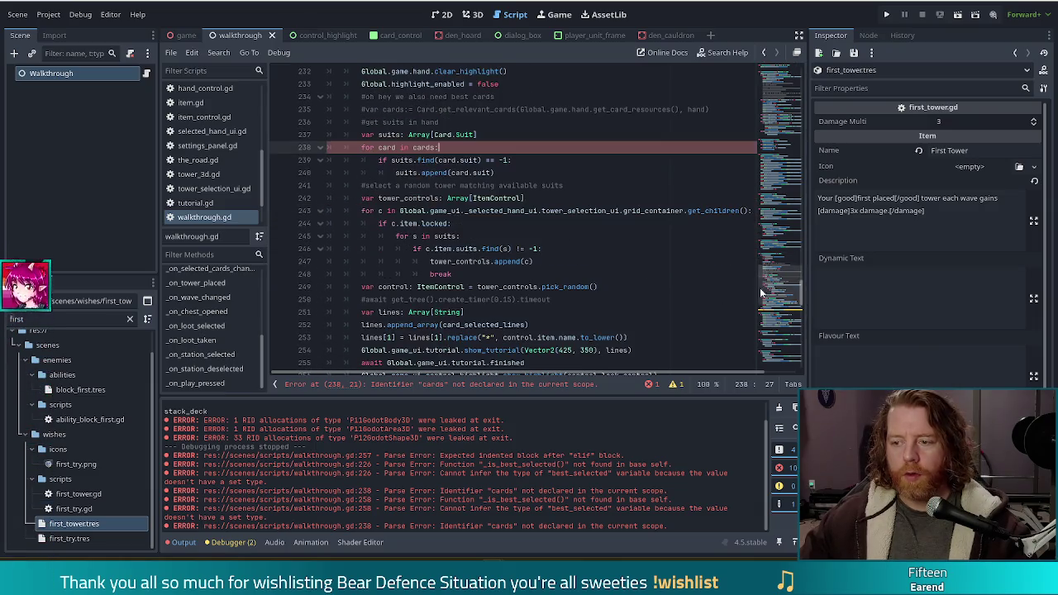
{"action": "left_click", "coordinate": [696, 261]}
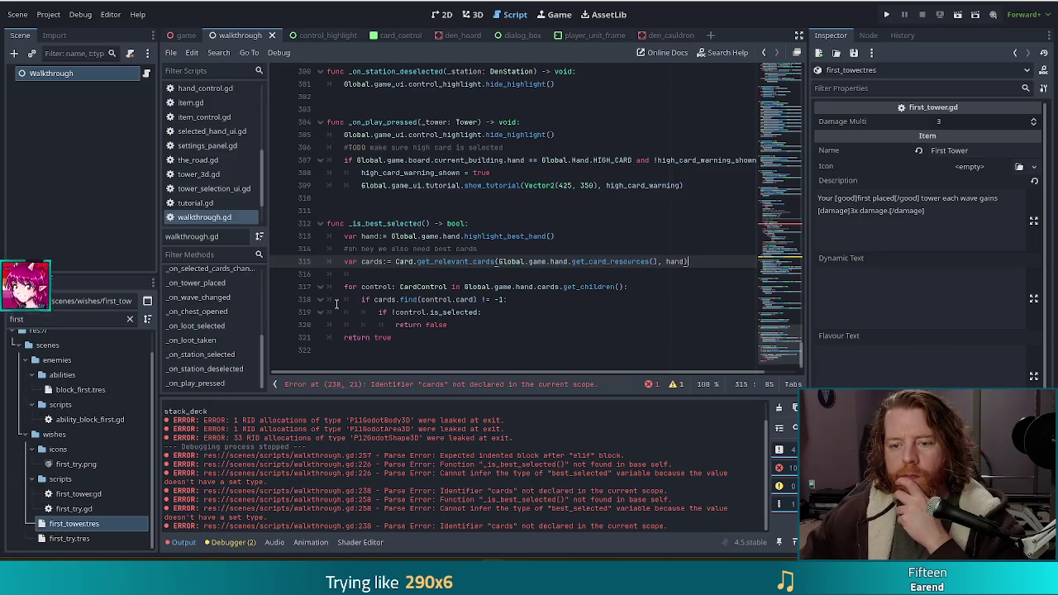
{"action": "left_click", "coordinate": [555, 261]}
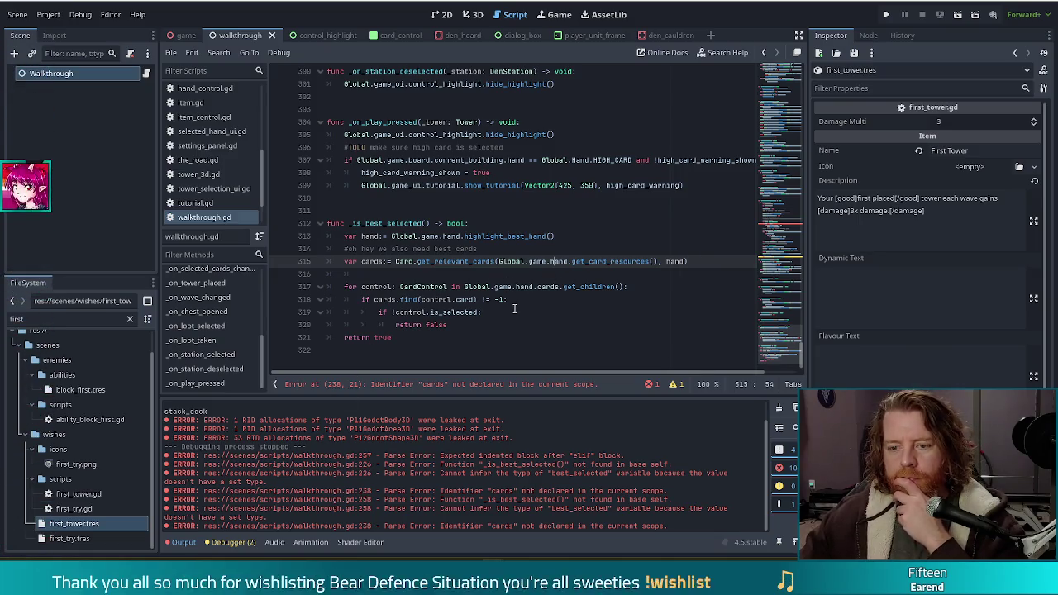
{"action": "left_click_drag", "start_coordinate": [707, 262], "coordinate": [674, 225]}
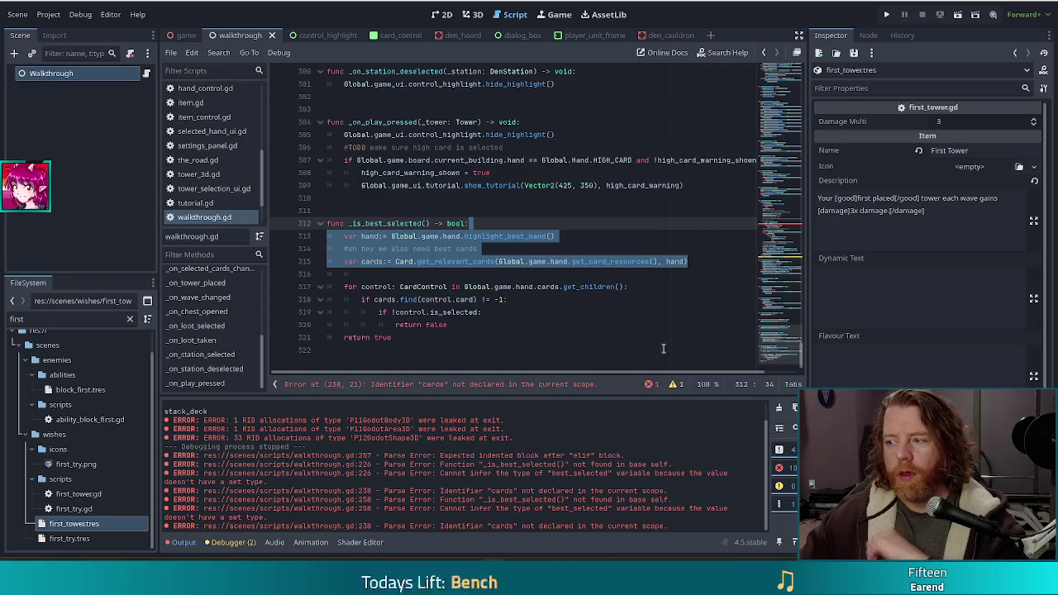
{"action": "left_click", "coordinate": [518, 273]}
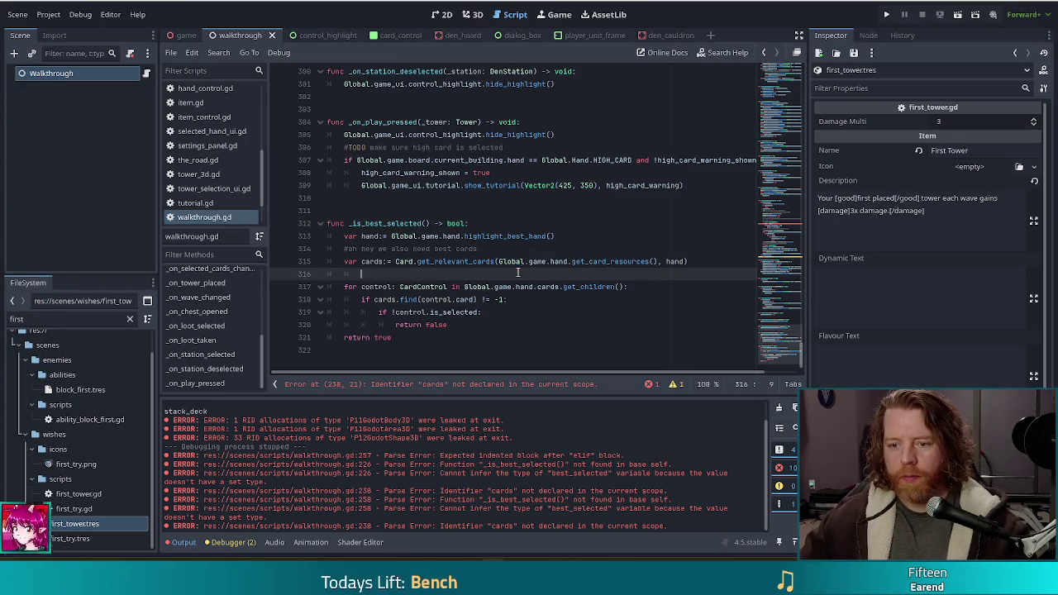
{"action": "left_click", "coordinate": [472, 236]}
{"action": "mouse_move", "coordinate": [542, 236]}
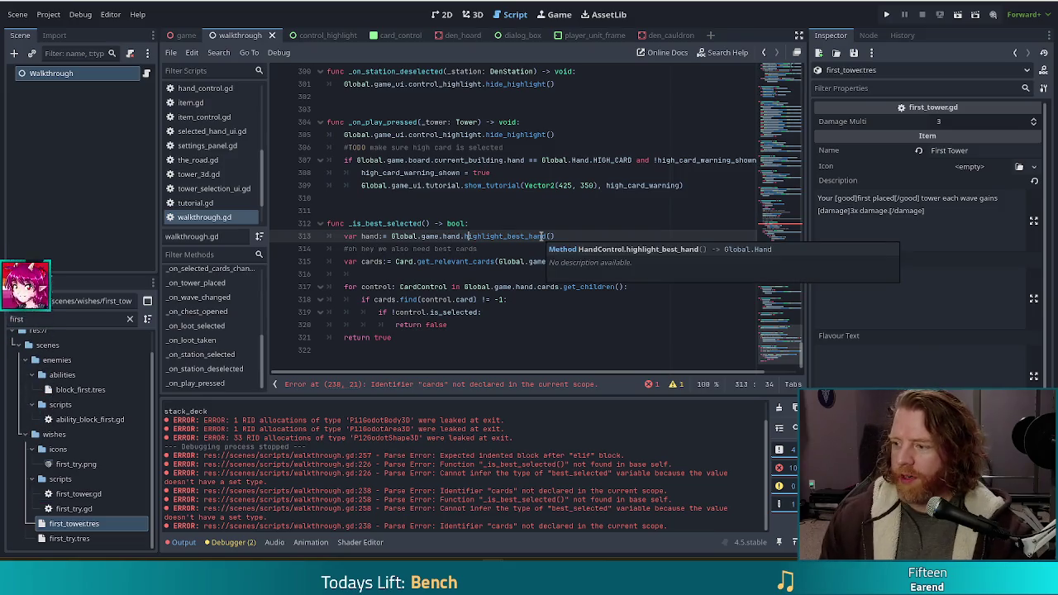
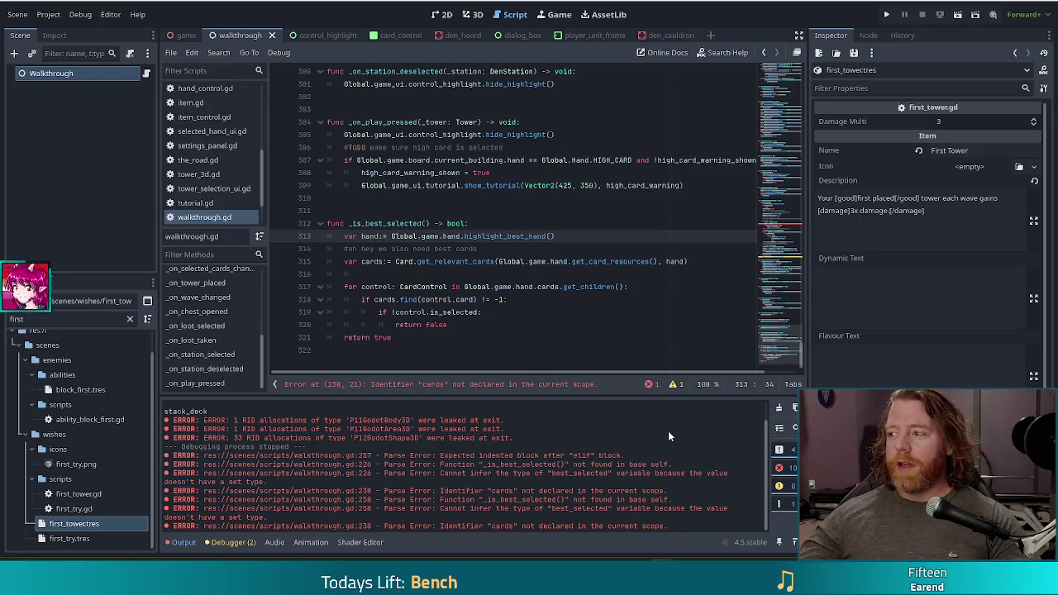
- Inspect the opening lines of _is_best_selected around lines 313–319
{"action": "left_click", "coordinate": [440, 238]}
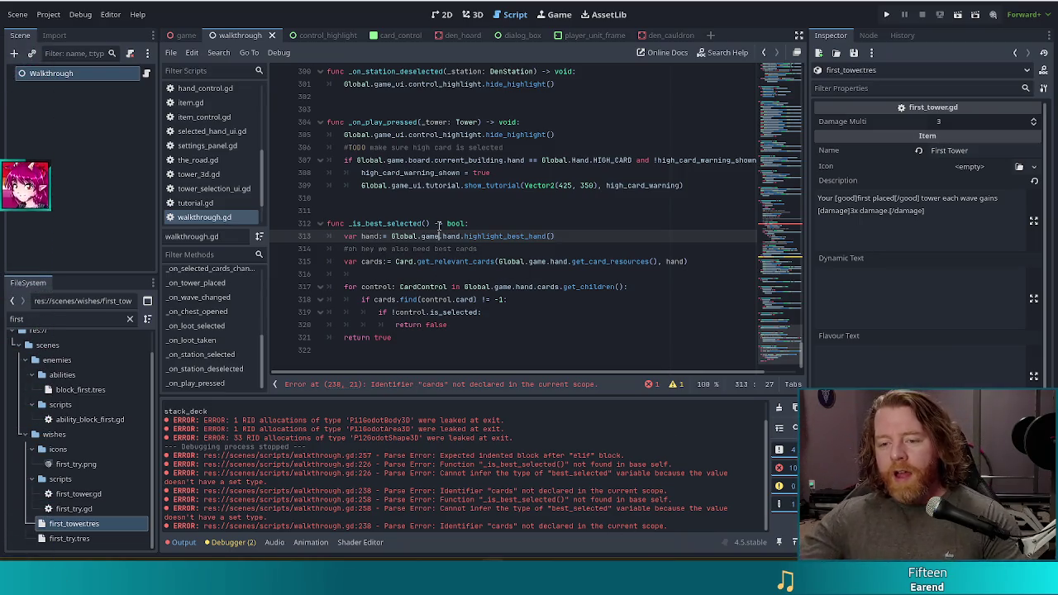
{"action": "left_click_drag", "start_coordinate": [402, 223], "coordinate": [418, 278]}
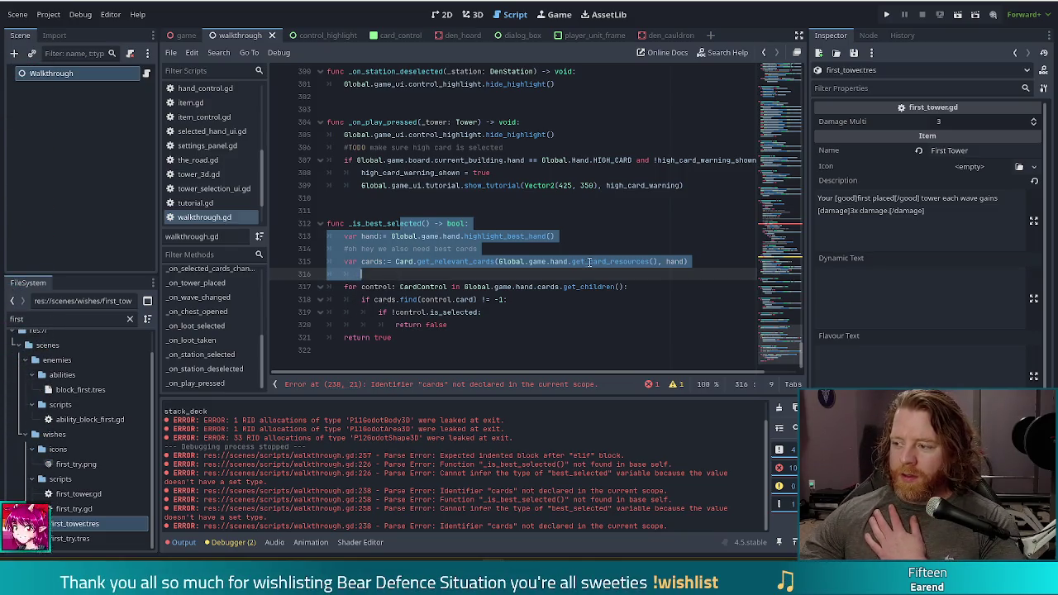
{"action": "key", "text": "Escape"}
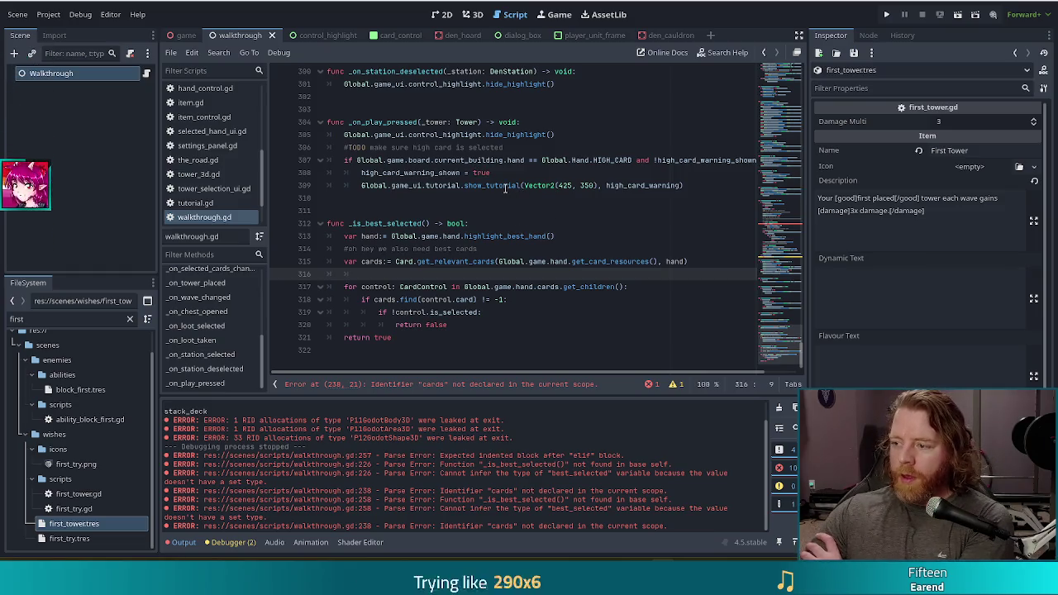
{"action": "mouse_move", "coordinate": [506, 189]}
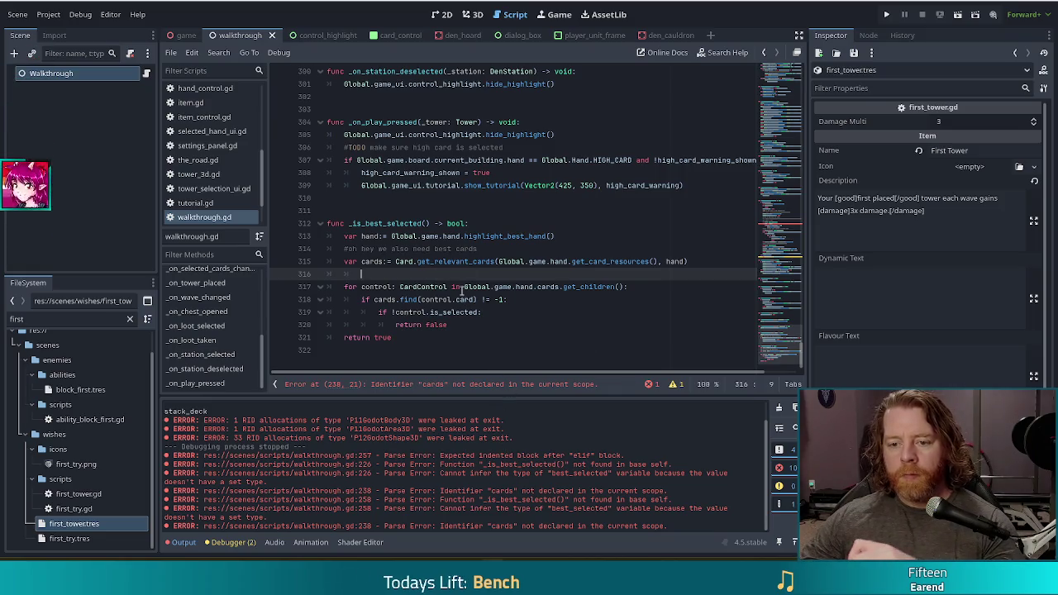
{"action": "left_click", "coordinate": [387, 311]}
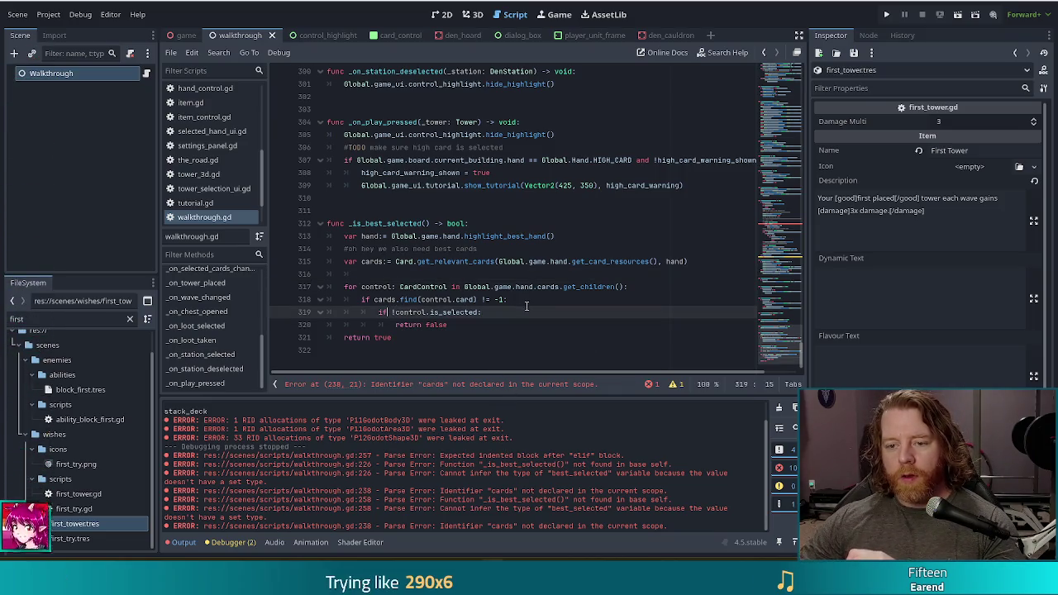
{"action": "scroll", "coordinate": [776, 257], "scroll_direction": "up", "scroll_amount": 15}
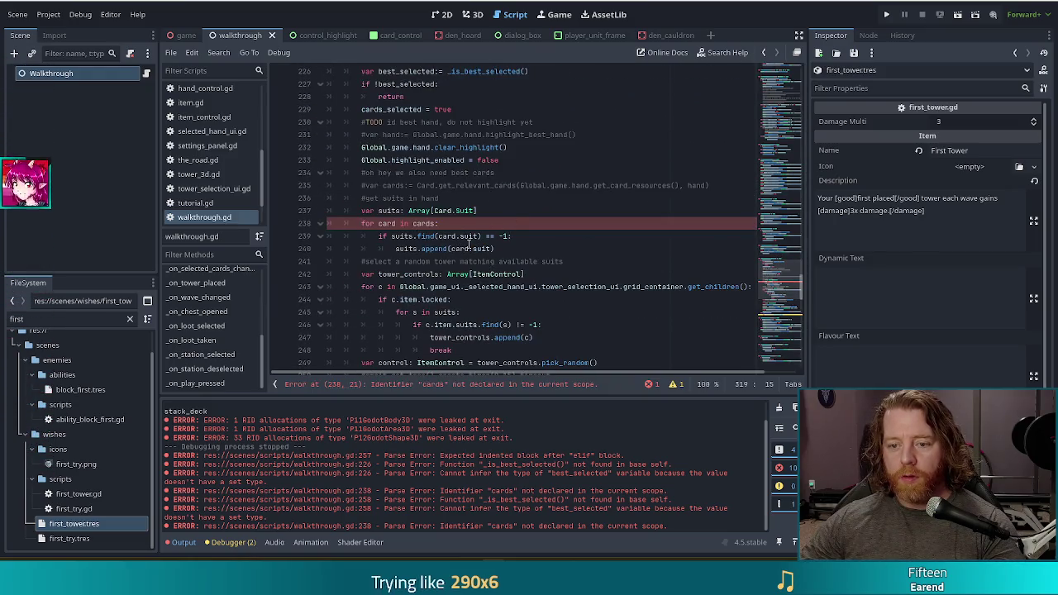
{"action": "scroll", "coordinate": [490, 249], "scroll_direction": "down", "scroll_amount": 3}
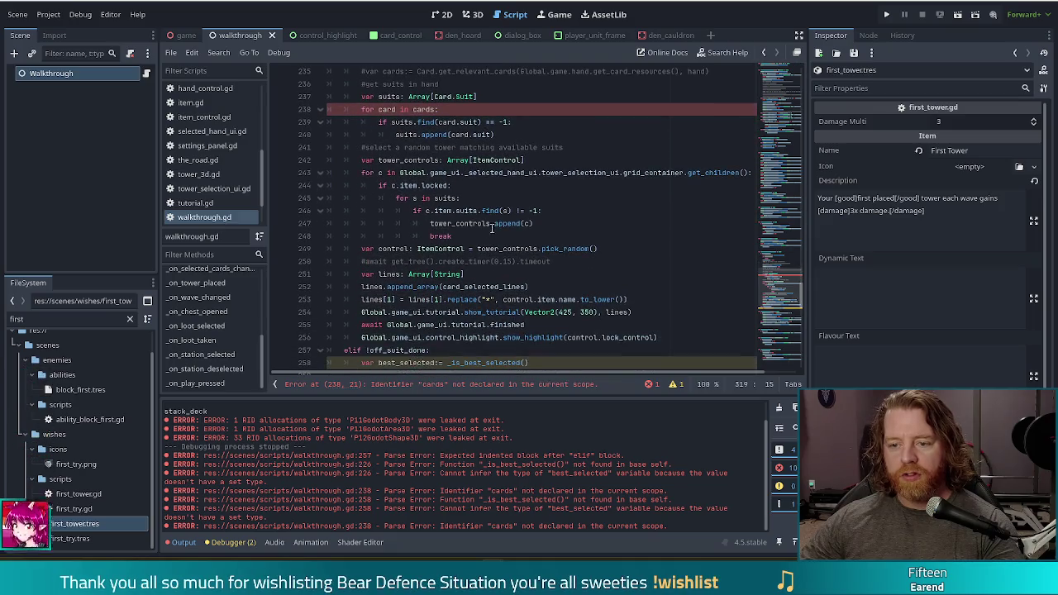
{"action": "scroll", "coordinate": [484, 211], "scroll_direction": "up", "scroll_amount": 4}
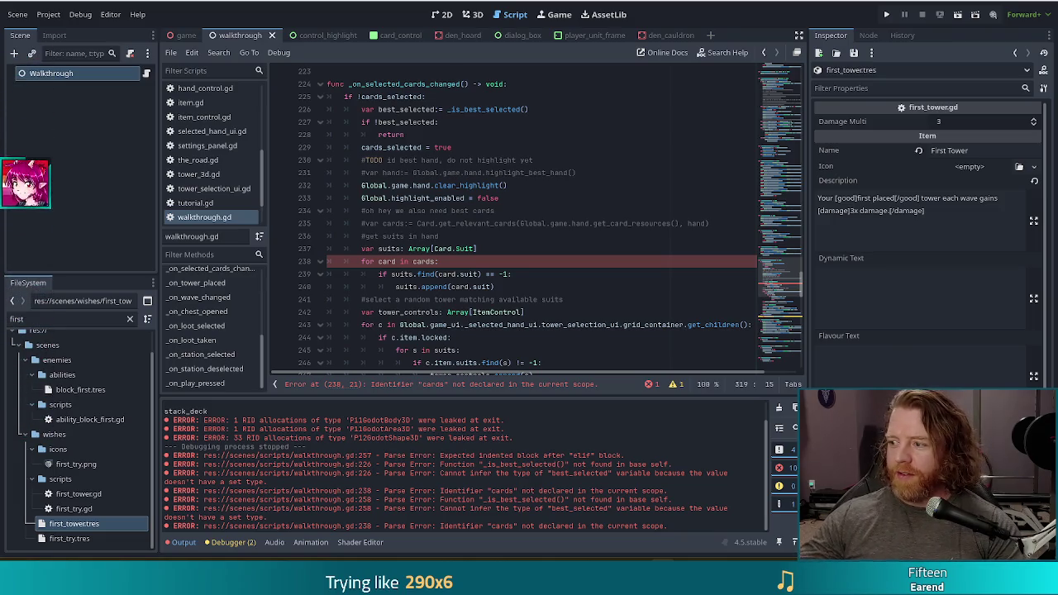
- Review the suits.find code and best_selected variable near lines 226–239
{"action": "left_click", "coordinate": [447, 274]}
{"action": "left_click", "coordinate": [484, 262]}
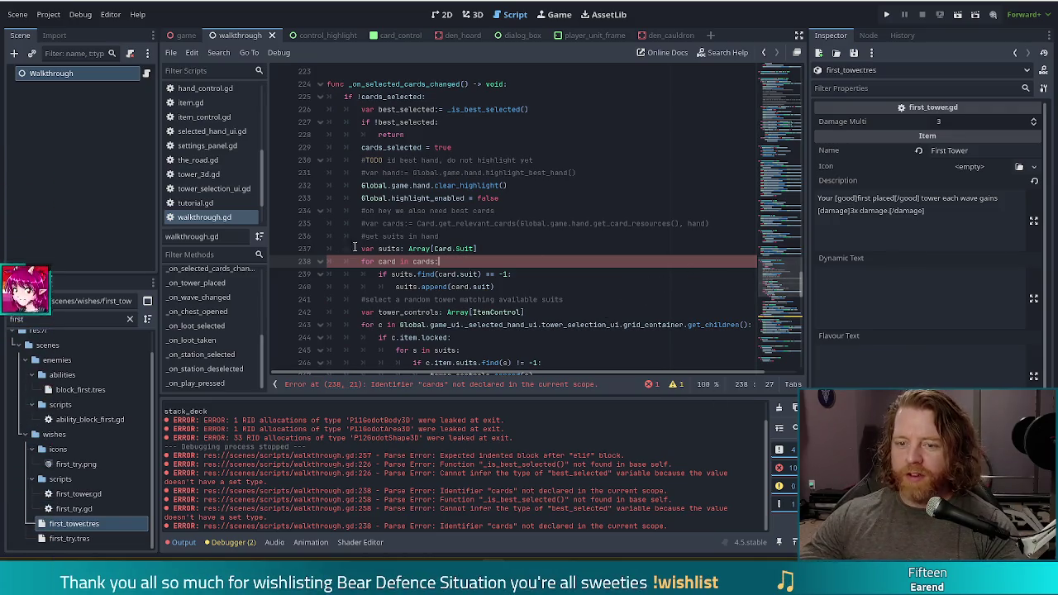
{"action": "left_click_drag", "start_coordinate": [529, 110], "coordinate": [362, 109]}
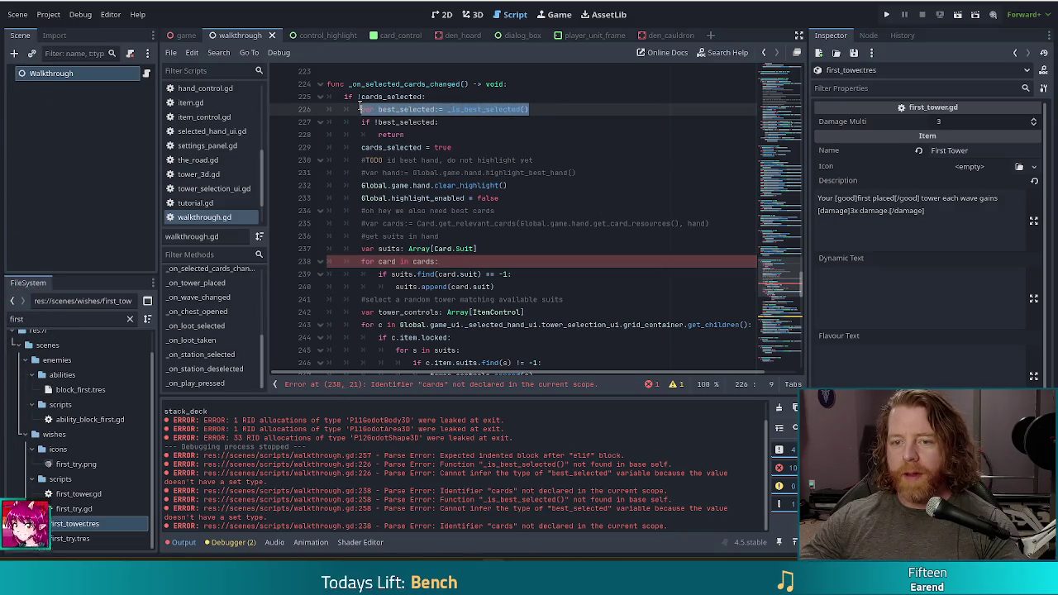
{"action": "left_click", "coordinate": [546, 111]}
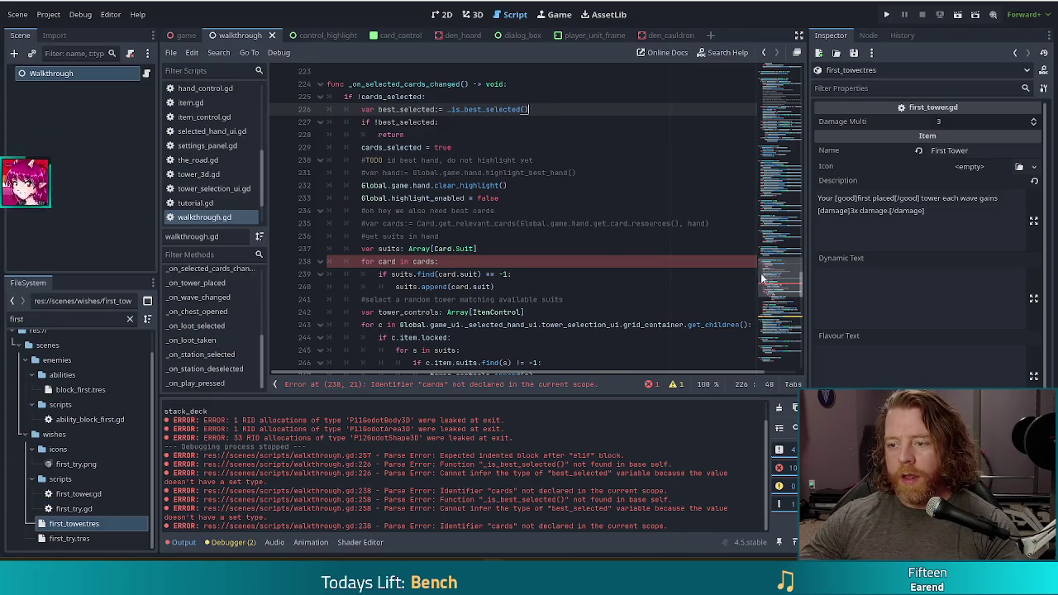
{"action": "scroll", "coordinate": [761, 272], "scroll_direction": "down", "scroll_amount": 15}
{"action": "left_click", "coordinate": [464, 287]}
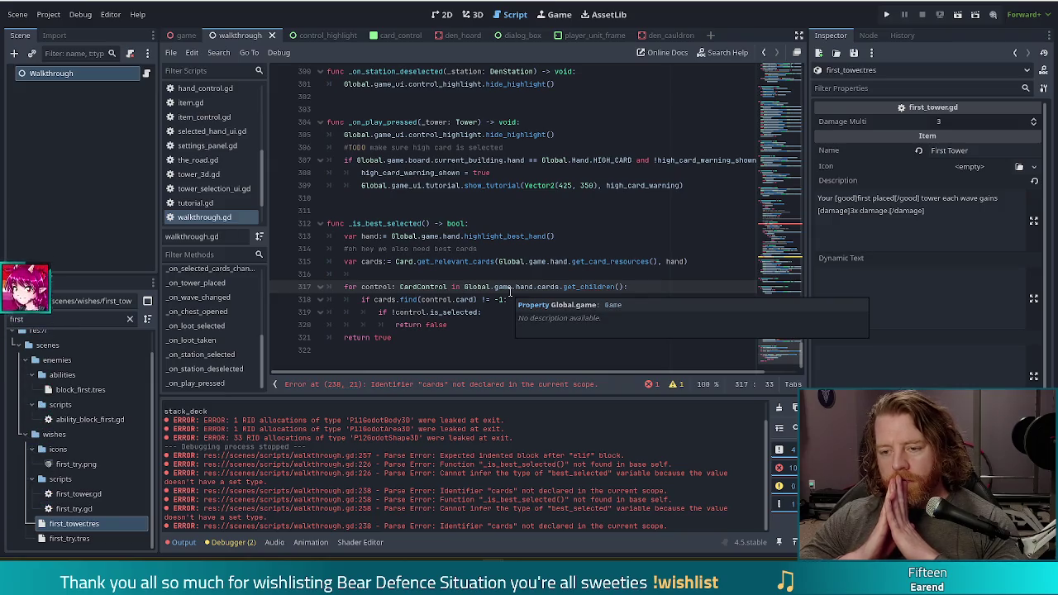
- Add the header func _get_best_cards() -> Array[Card]: at line 324, ready for a body
{"action": "left_click", "coordinate": [406, 351]}
{"action": "key", "text": "Return"}
{"action": "key", "text": "Return"}
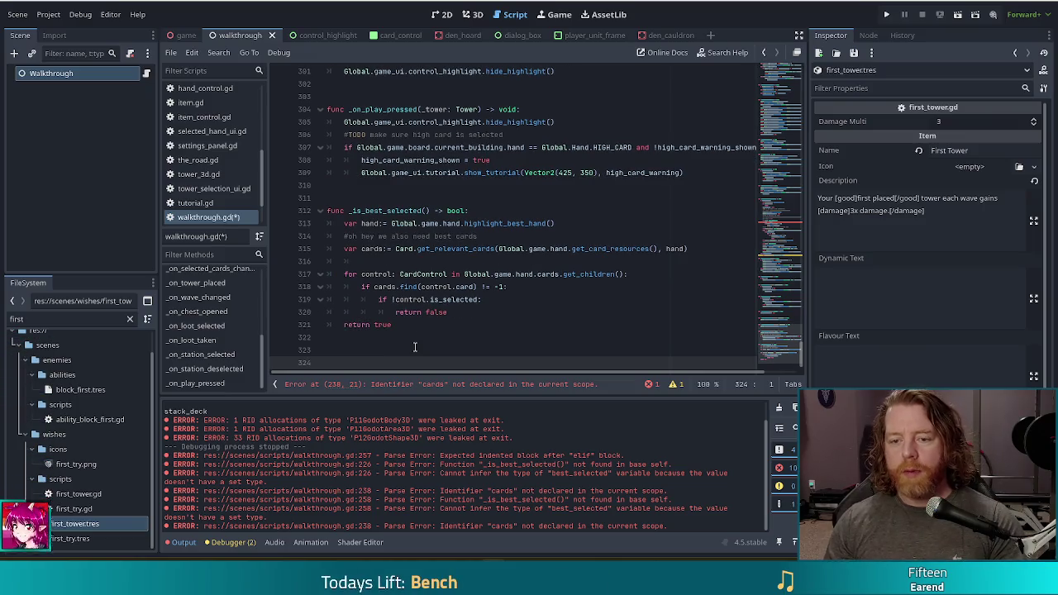
{"action": "scroll", "coordinate": [420, 235], "scroll_direction": "down", "scroll_amount": 1}
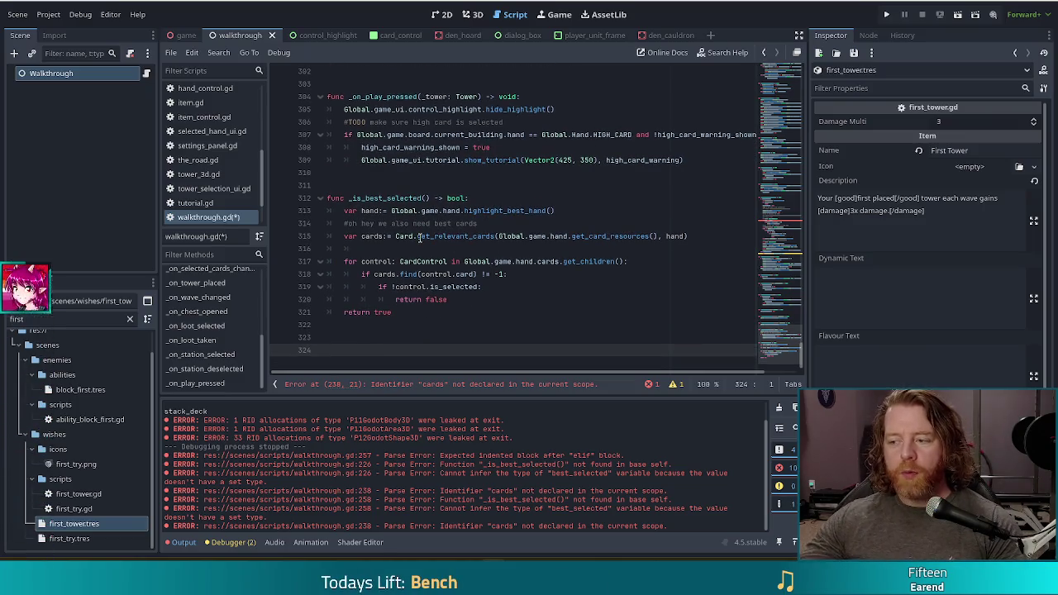
{"action": "mouse_move", "coordinate": [420, 238]}
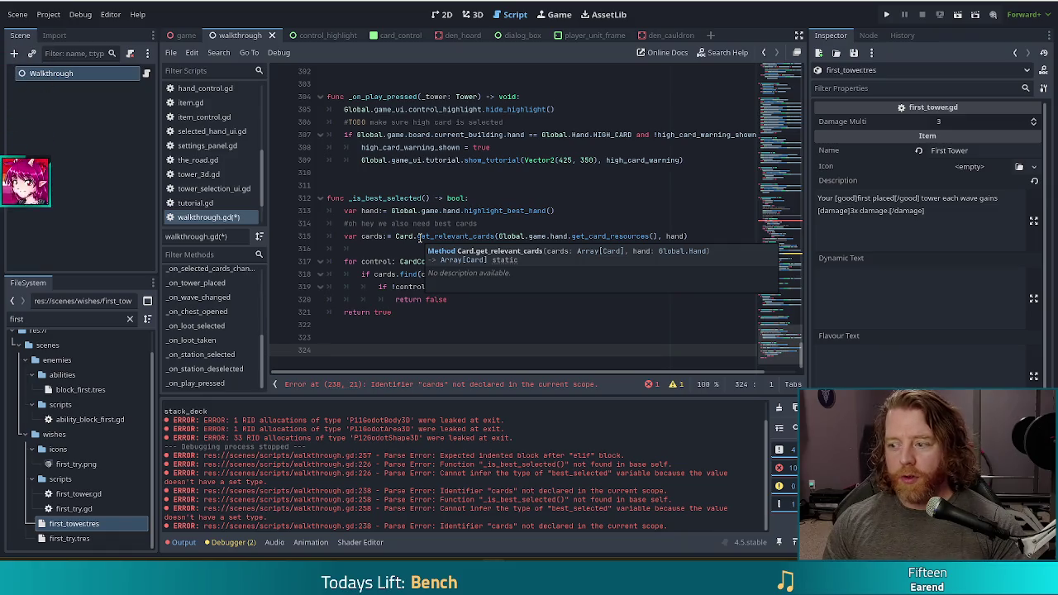
{"action": "type", "text": "func"}
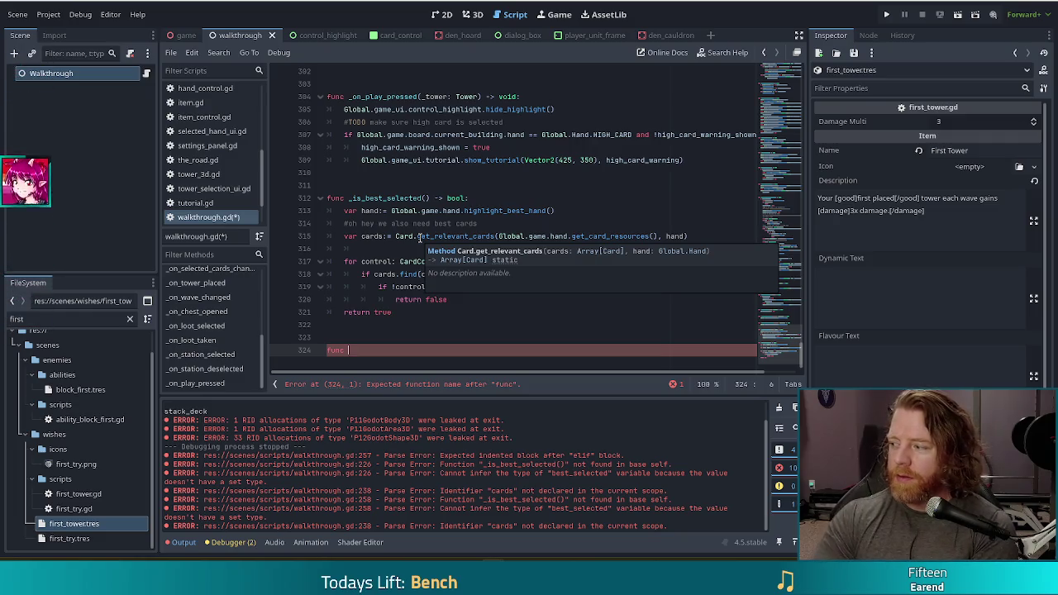
{"action": "type", "text": "_"}
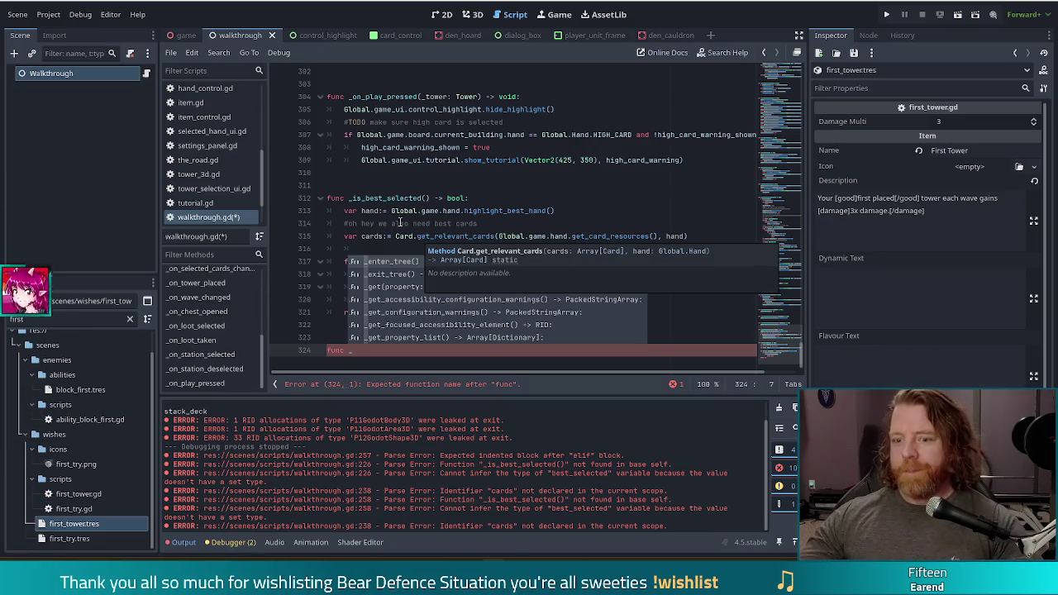
{"action": "left_click", "coordinate": [377, 349]}
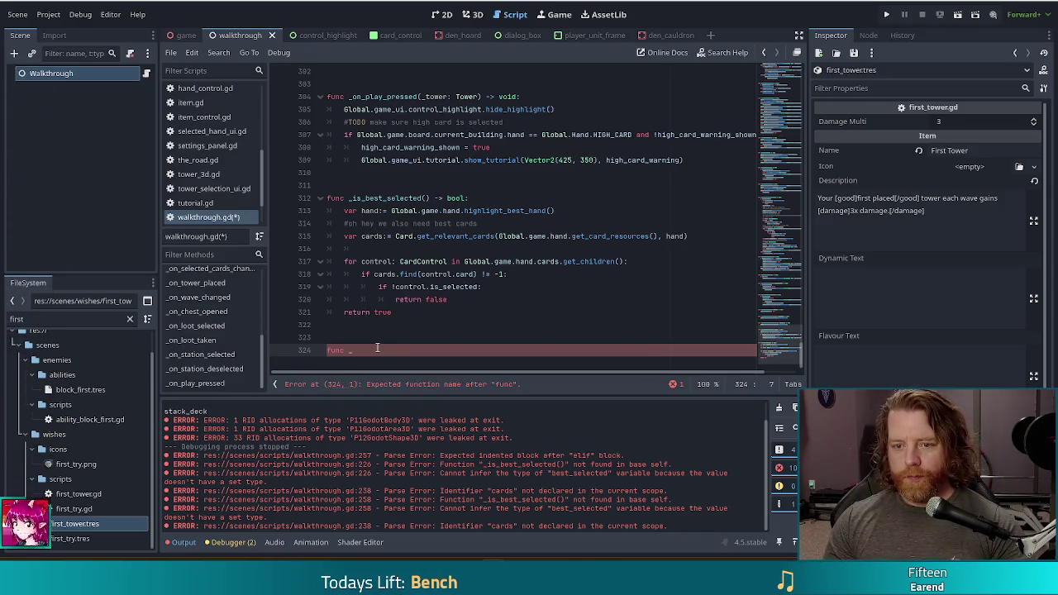
{"action": "type", "text": "get"}
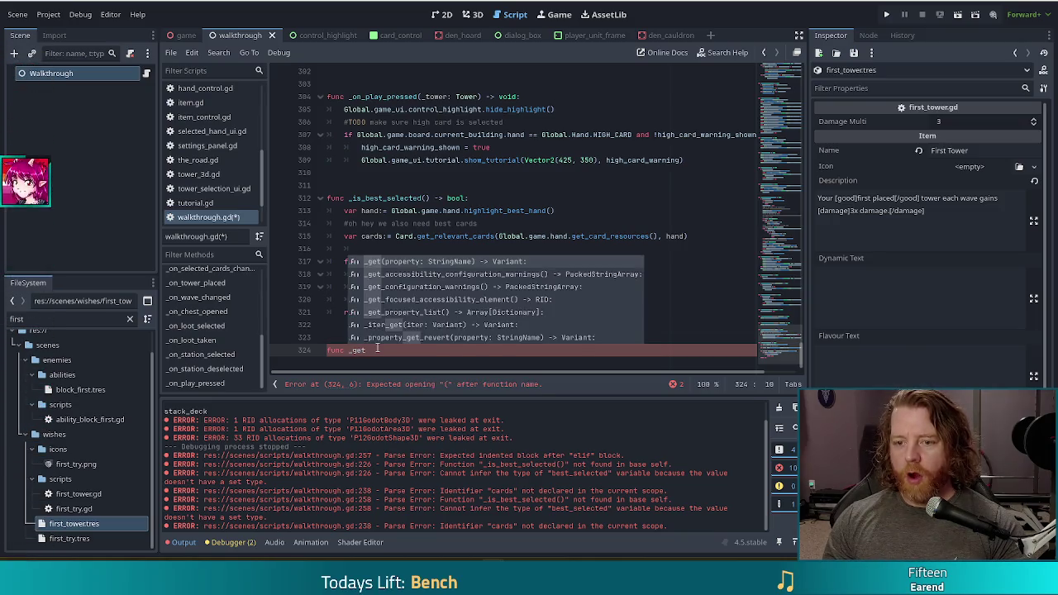
{"action": "type", "text": "_best_cards"}
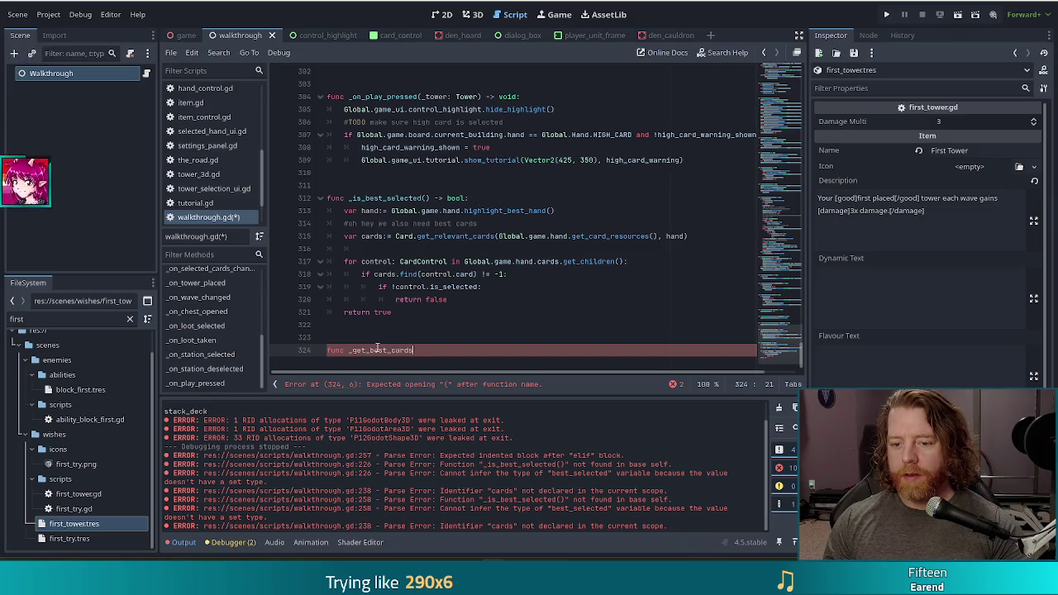
{"action": "type", "text": "() "}
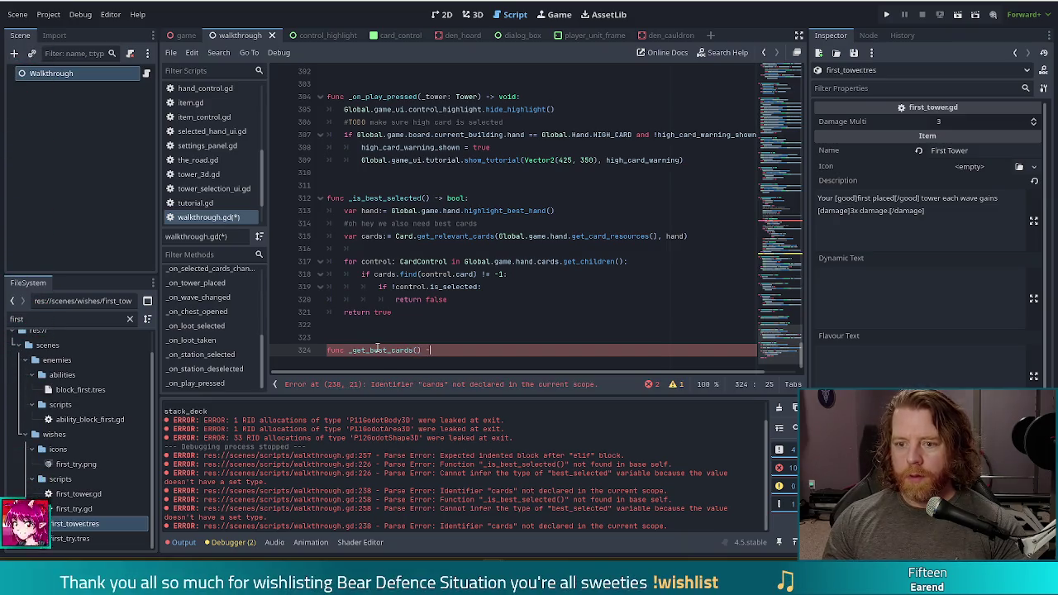
{"action": "type", "text": "->"}
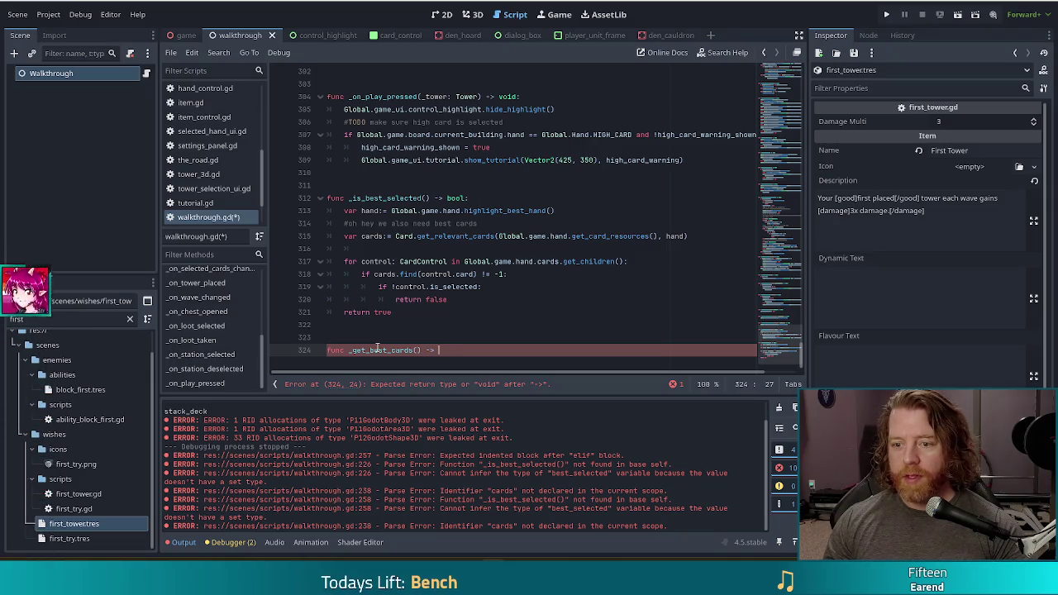
{"action": "type", "text": "Array[Card]:"}
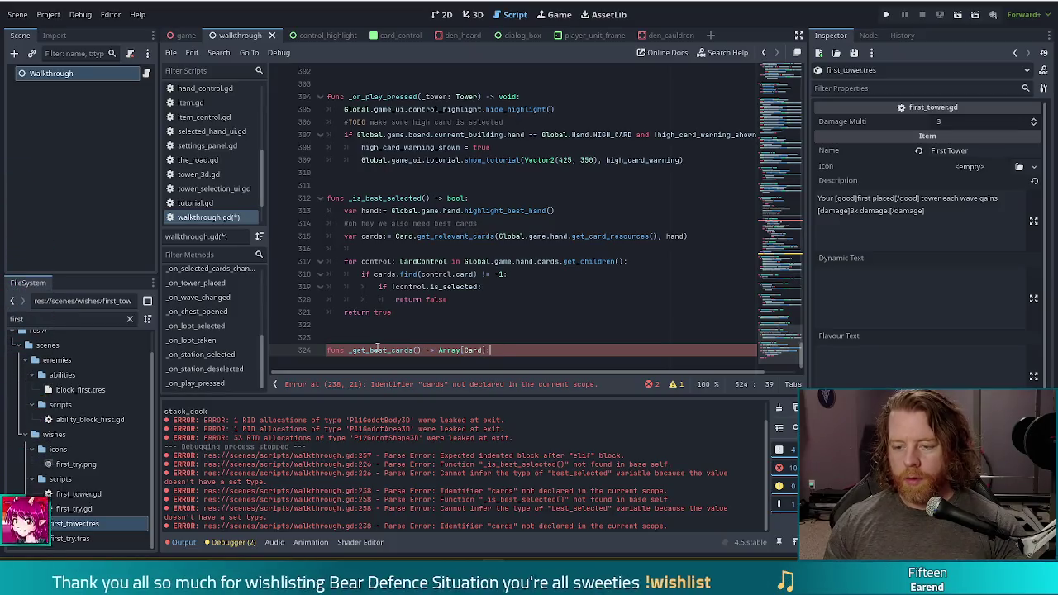
{"action": "key", "text": "BackSpace"}
{"action": "type", "text": ":"}
{"action": "key", "text": "Return"}
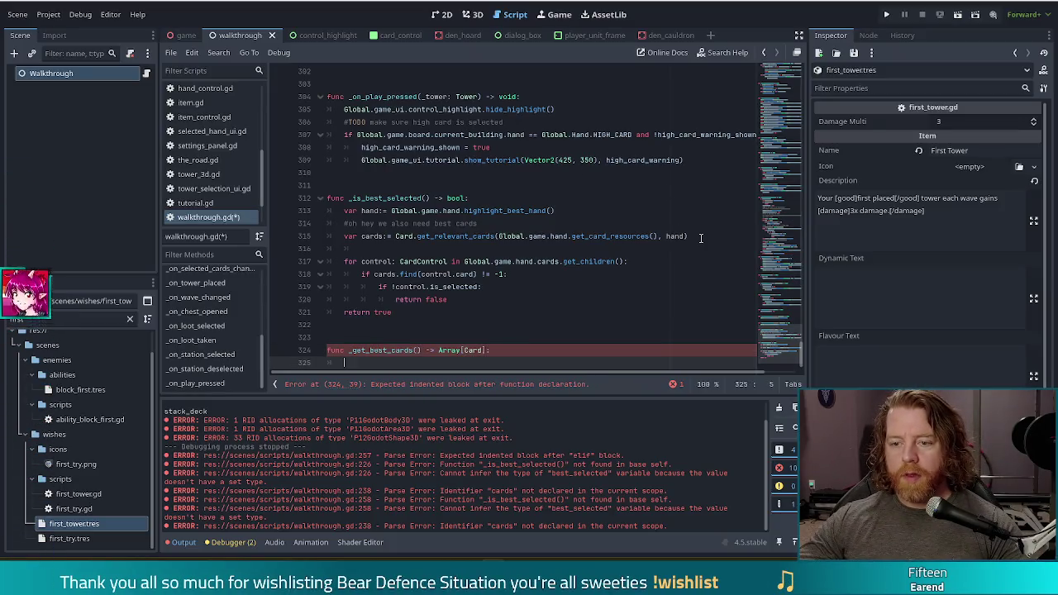
- Move the hand and cards lines from _is_best_selected into the _get_best_cards body
{"action": "left_click_drag", "start_coordinate": [702, 238], "coordinate": [700, 201]}
{"action": "key", "text": "ctrl+c"}
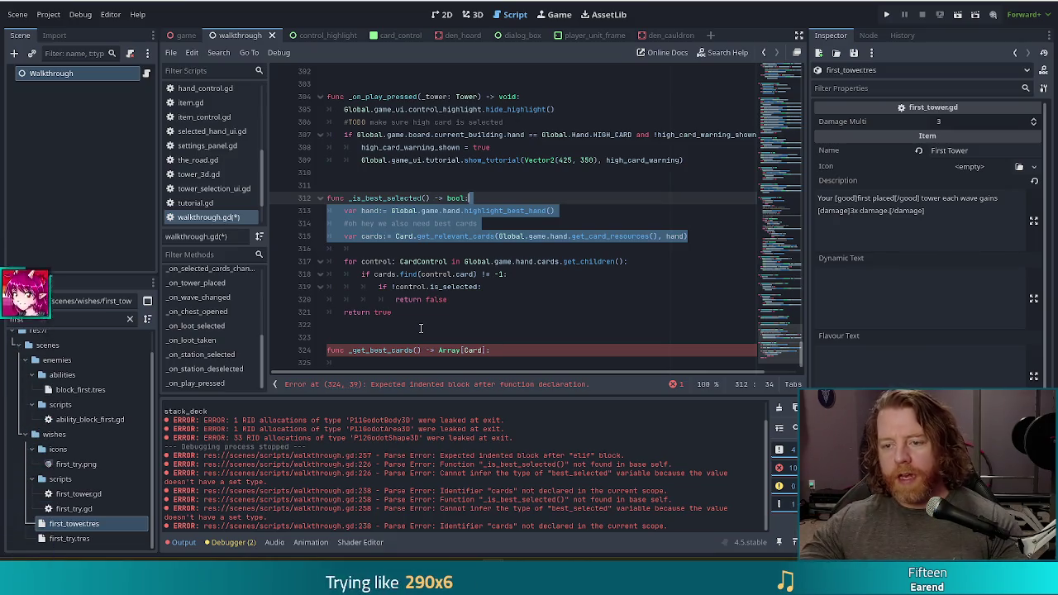
{"action": "right_click", "coordinate": [497, 322]}
{"action": "key", "text": "Escape"}
{"action": "left_click", "coordinate": [511, 211]}
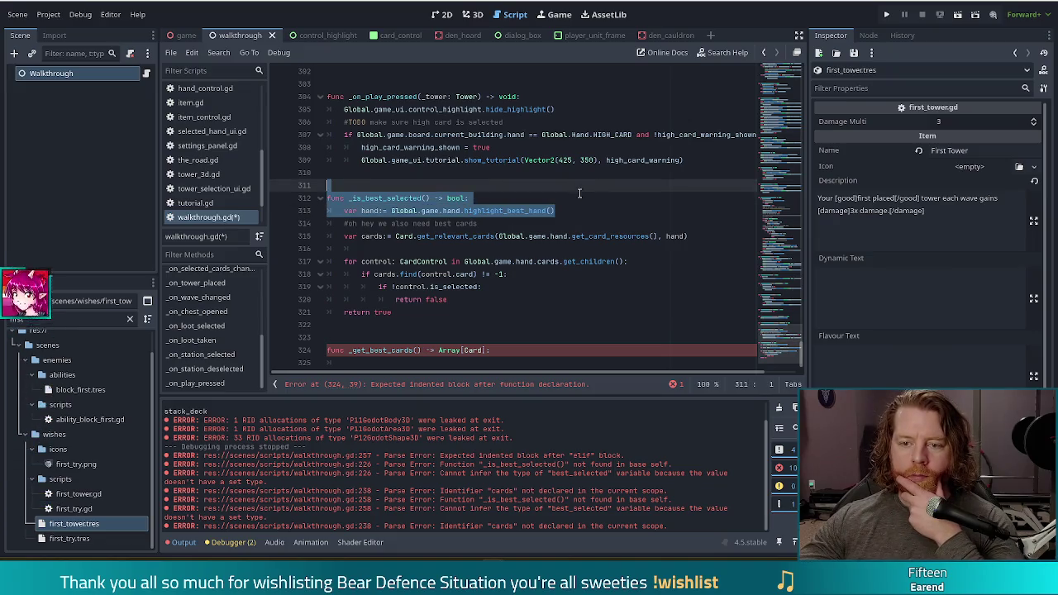
{"action": "left_click", "coordinate": [579, 199]}
{"action": "left_click", "coordinate": [566, 212]}
{"action": "mouse_move", "coordinate": [695, 237]}
{"action": "left_mouse_down"}
{"action": "mouse_move", "coordinate": [628, 206]}
{"action": "mouse_move", "coordinate": [579, 200]}
{"action": "left_mouse_up"}
{"action": "key", "text": "BackSpace"}
{"action": "left_click", "coordinate": [506, 313]}
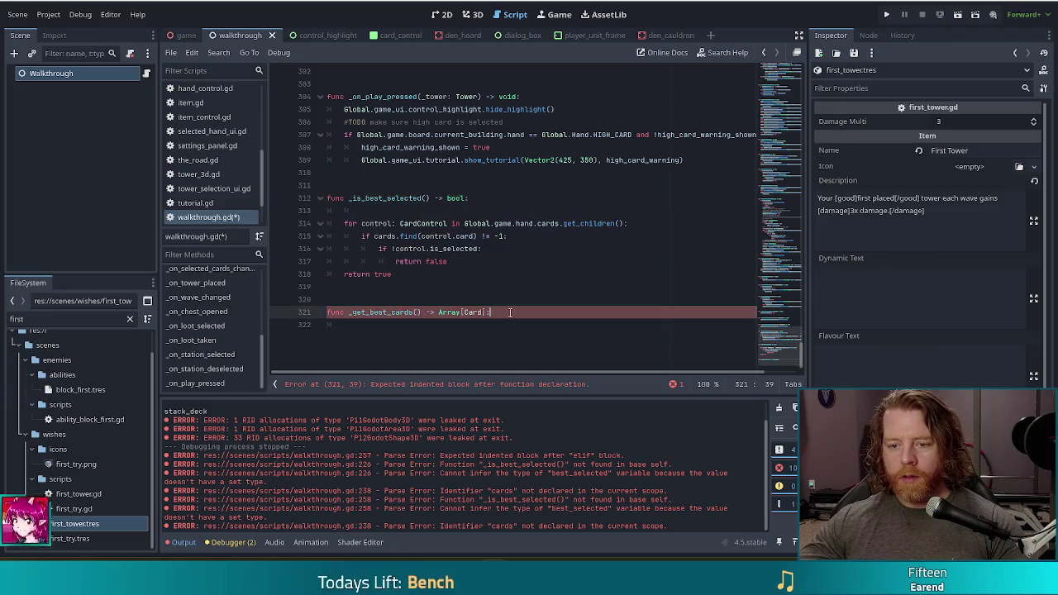
{"action": "key", "text": "ctrl+v"}
- Check the now-undeclared cards reference on line 315 in _is_best_selected
{"action": "left_click", "coordinate": [454, 323]}
{"action": "scroll", "coordinate": [454, 324], "scroll_direction": "down", "scroll_amount": 1}
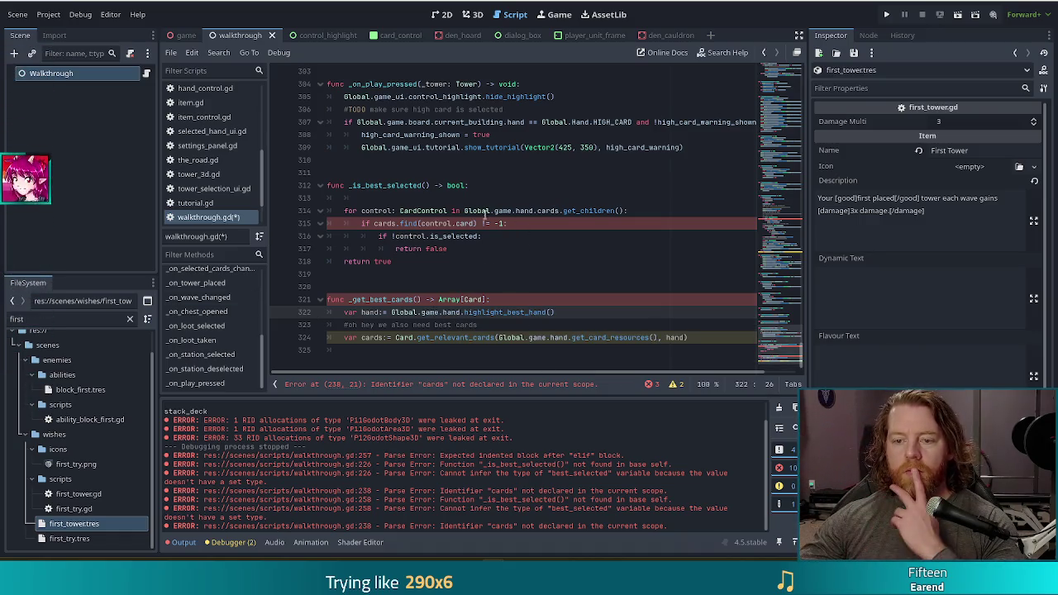
{"action": "left_click", "coordinate": [397, 223]}
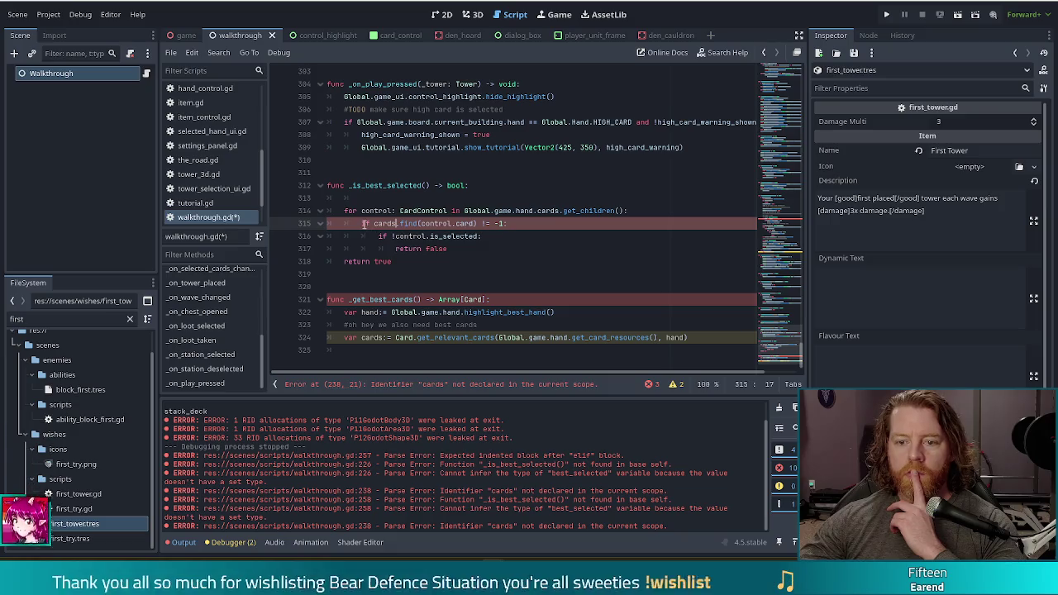
{"action": "left_click", "coordinate": [465, 212]}
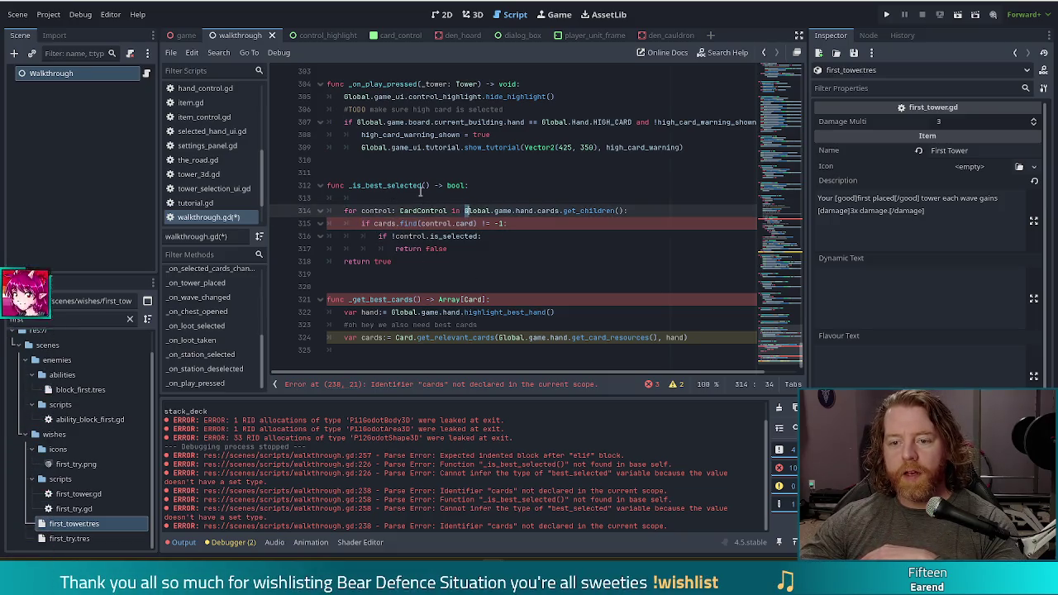
{"action": "left_click", "coordinate": [424, 187]}
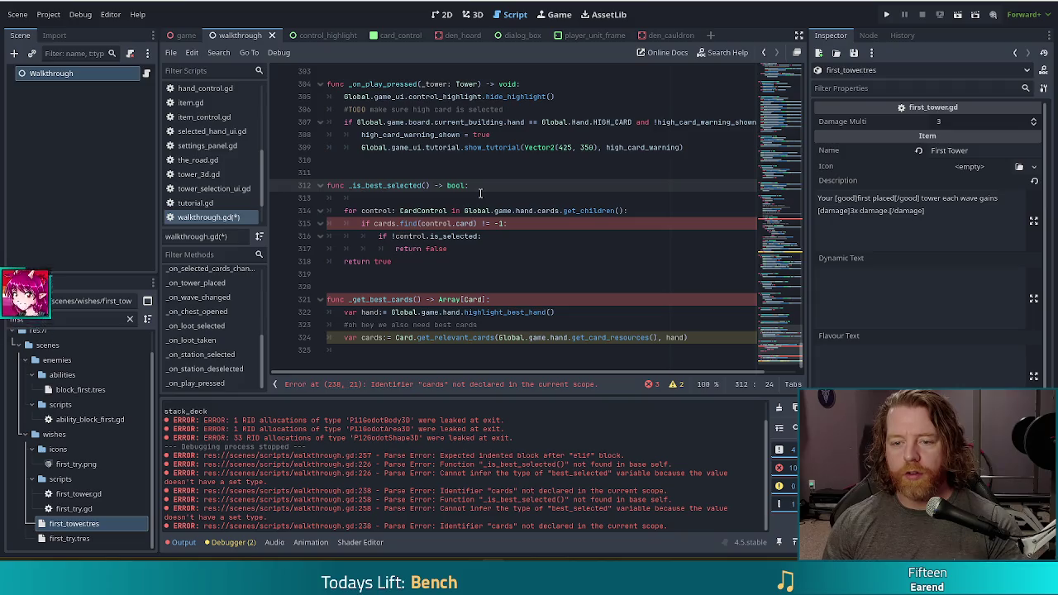
- Give _is_best_selected a cards: Array[Card] parameter and remove the blank line under it
{"action": "type", "text": "cards: Array"}
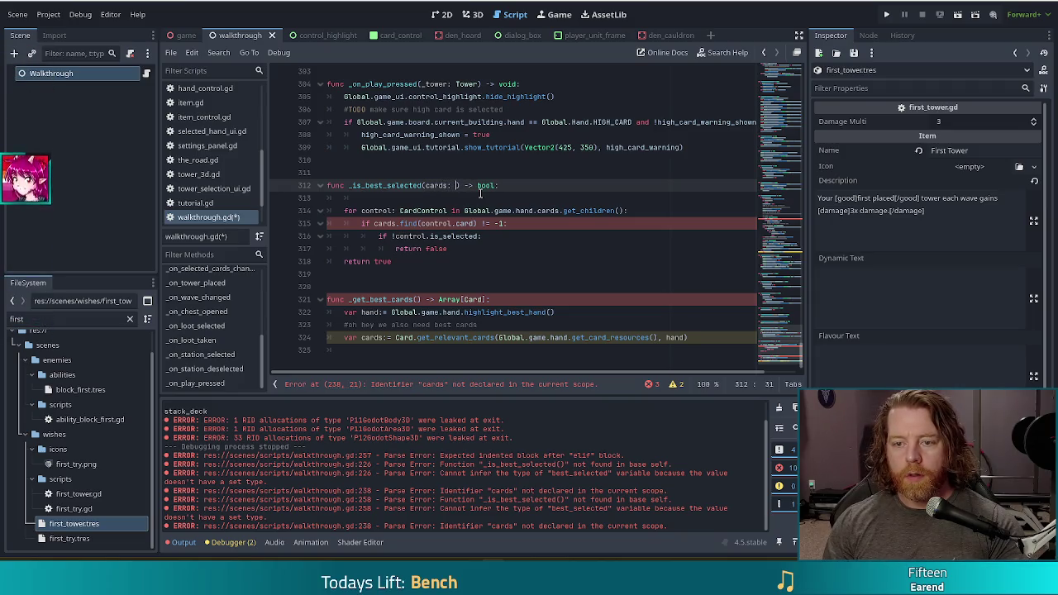
{"action": "type", "text": "[Card"}
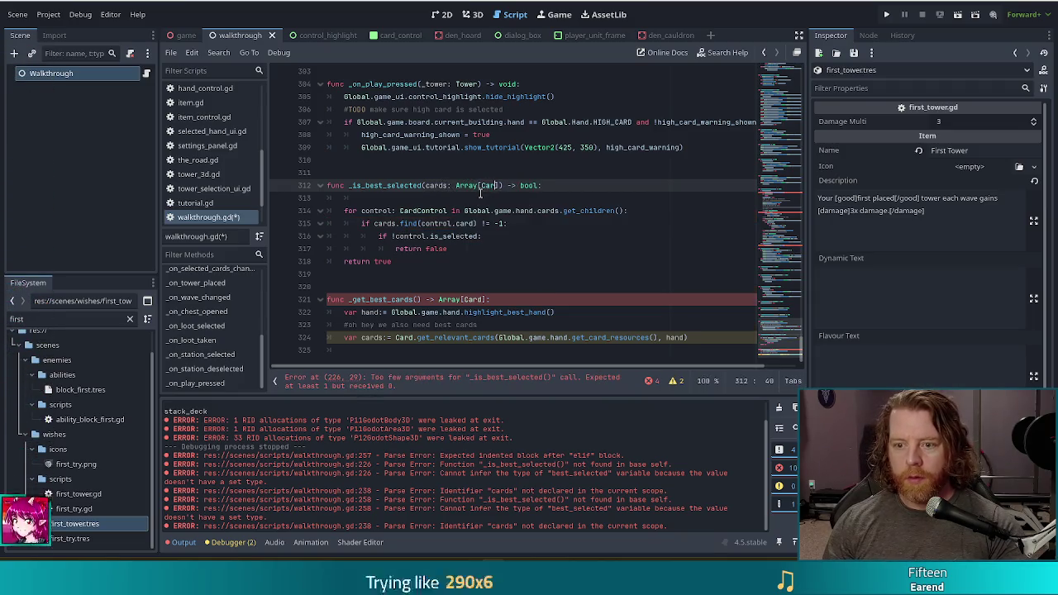
{"action": "left_click", "coordinate": [406, 201]}
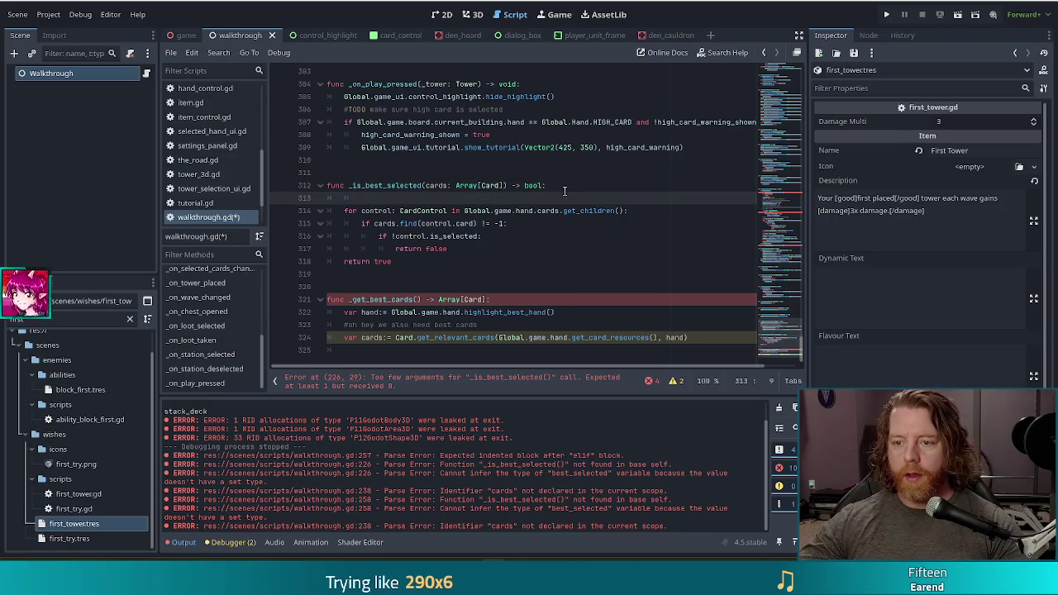
{"action": "left_click", "coordinate": [565, 191]}
{"action": "key", "text": "Delete"}
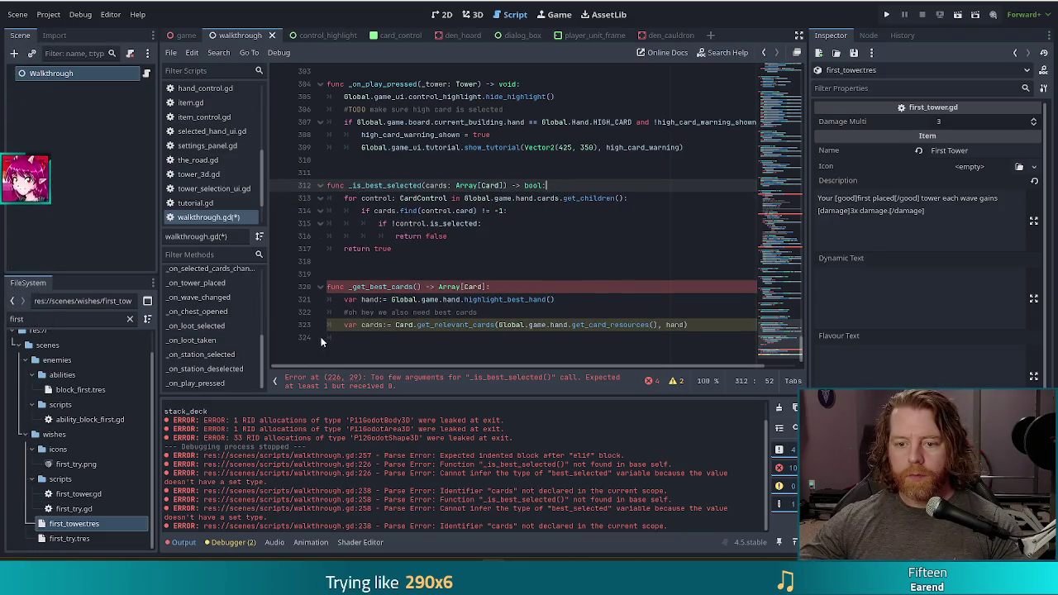
- Replace 'var cards:=' with 'return' in _get_best_cards and save the script
{"action": "left_click_drag", "start_coordinate": [394, 325], "coordinate": [341, 324]}
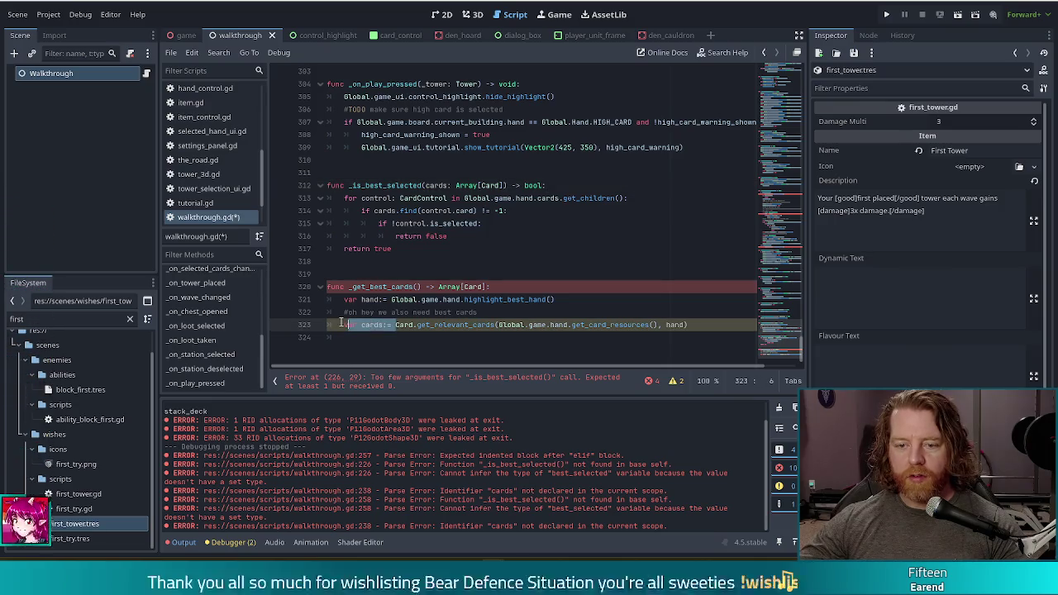
{"action": "type", "text": "reutr"}
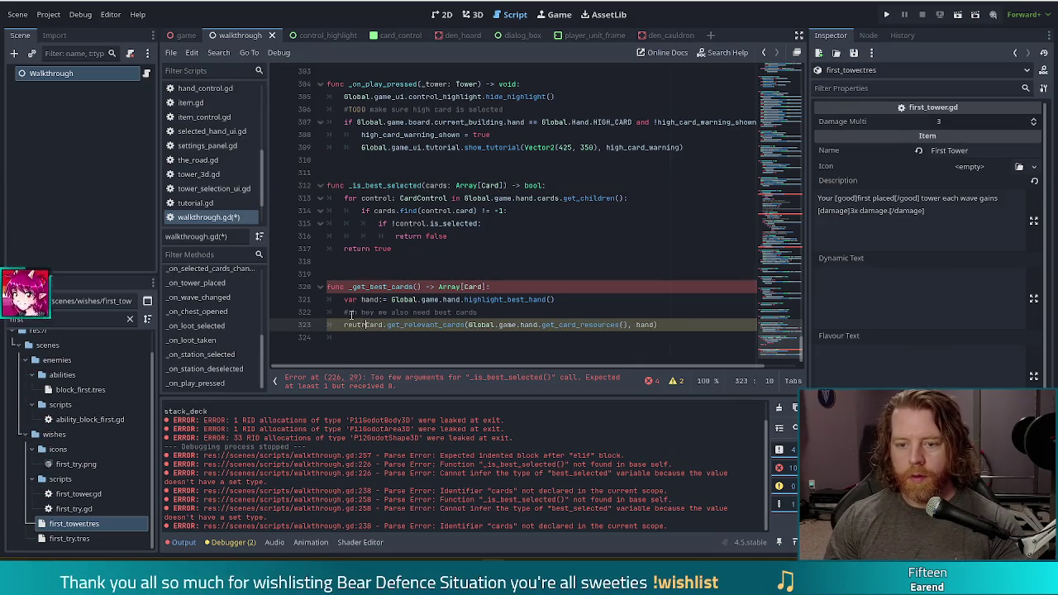
{"action": "key", "text": "BackSpace"}
{"action": "key", "text": "BackSpace"}
{"action": "key", "text": "BackSpace"}
{"action": "type", "text": "turn"}
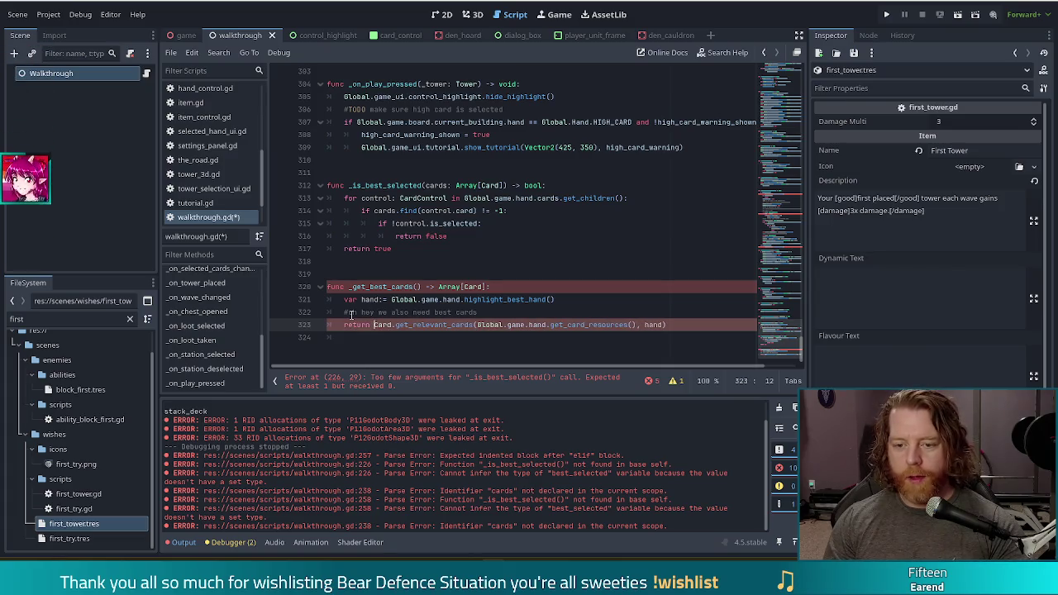
{"action": "key", "text": "ctrl+s"}
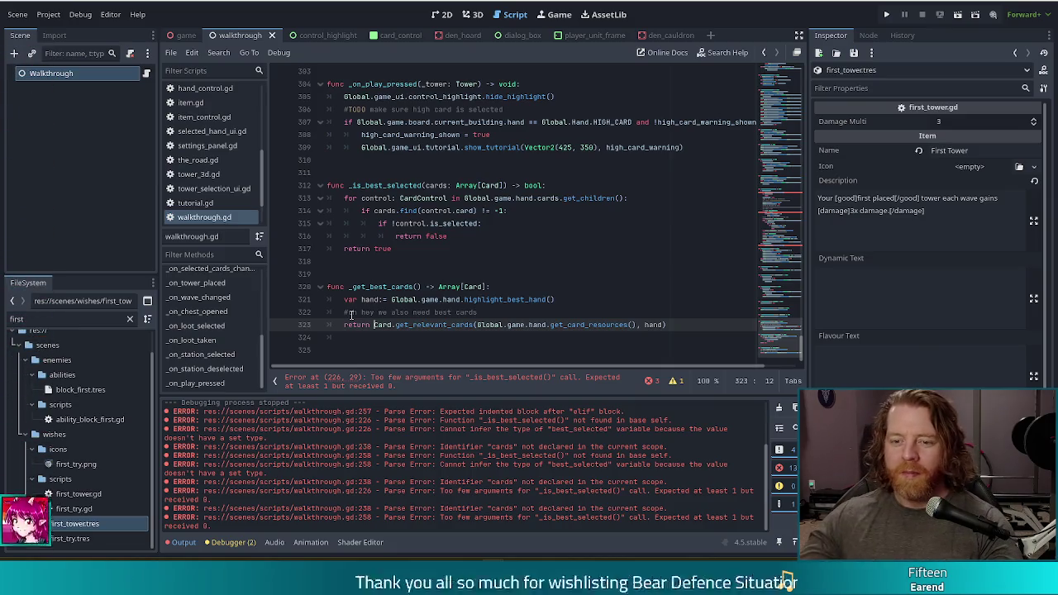
- Remove the trailing blank lines at the end of walkthrough.gd
{"action": "left_click", "coordinate": [373, 348]}
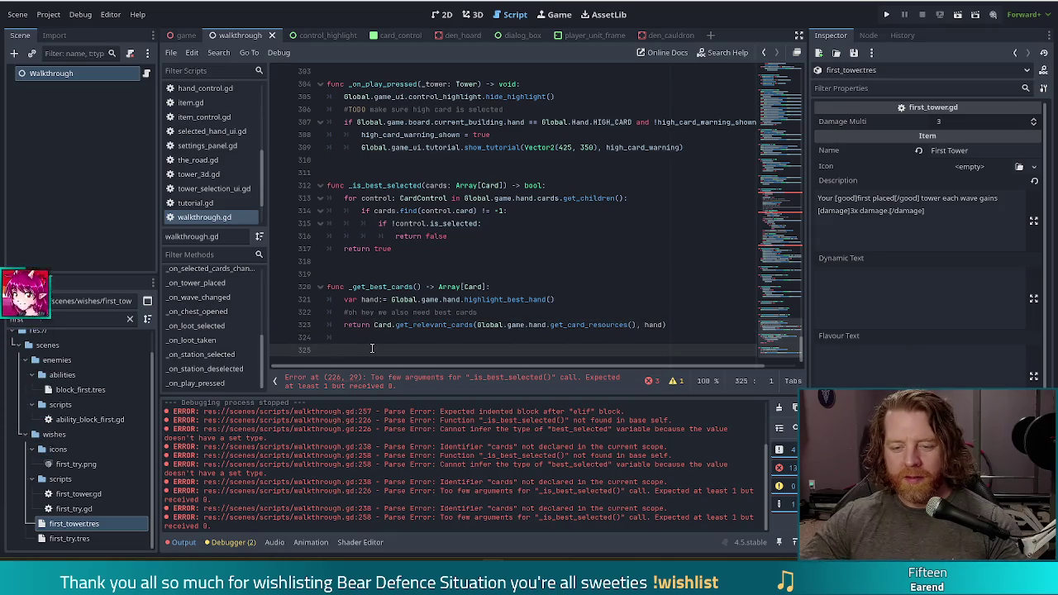
{"action": "key", "text": "BackSpace"}
{"action": "key", "text": "BackSpace"}
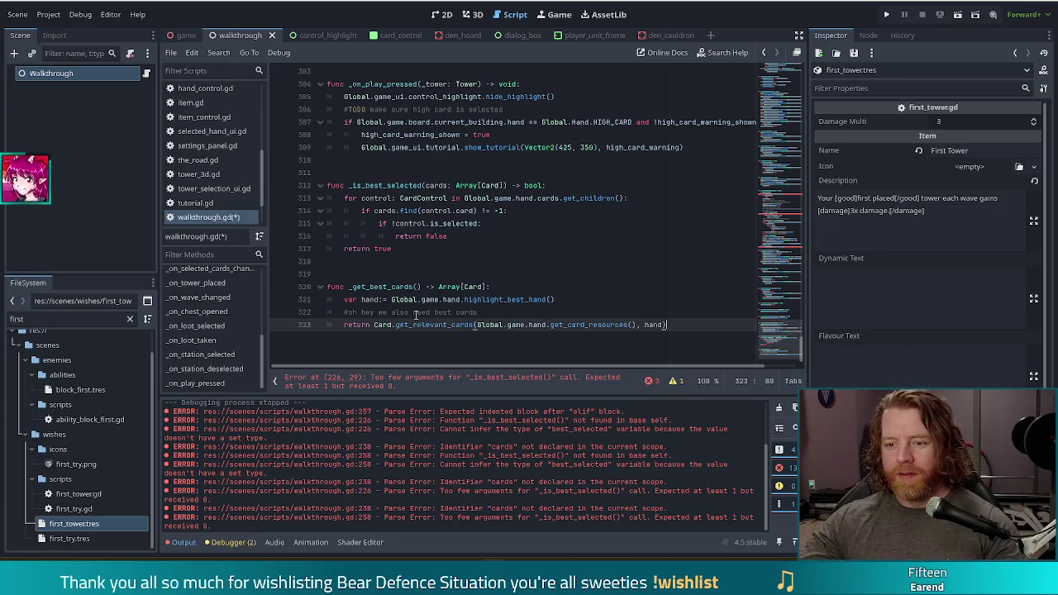
{"action": "left_click", "coordinate": [452, 326]}
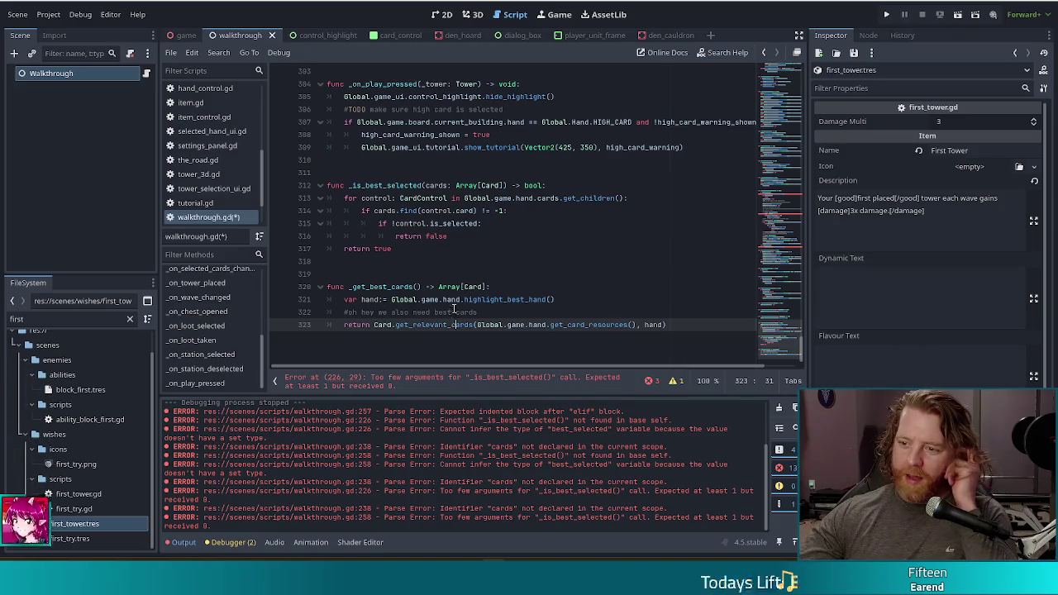
{"action": "scroll", "coordinate": [548, 205], "scroll_direction": "up", "scroll_amount": 20}
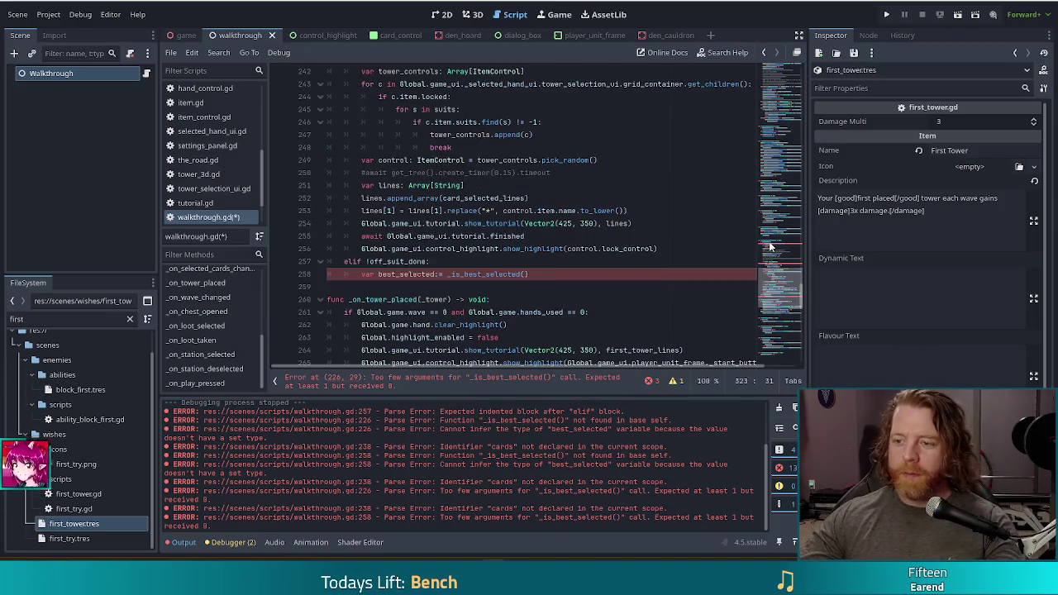
- Add 'cards:= _get_best_cards()' under elif !off_suit_done in the off-suit branch
{"action": "left_click", "coordinate": [559, 276]}
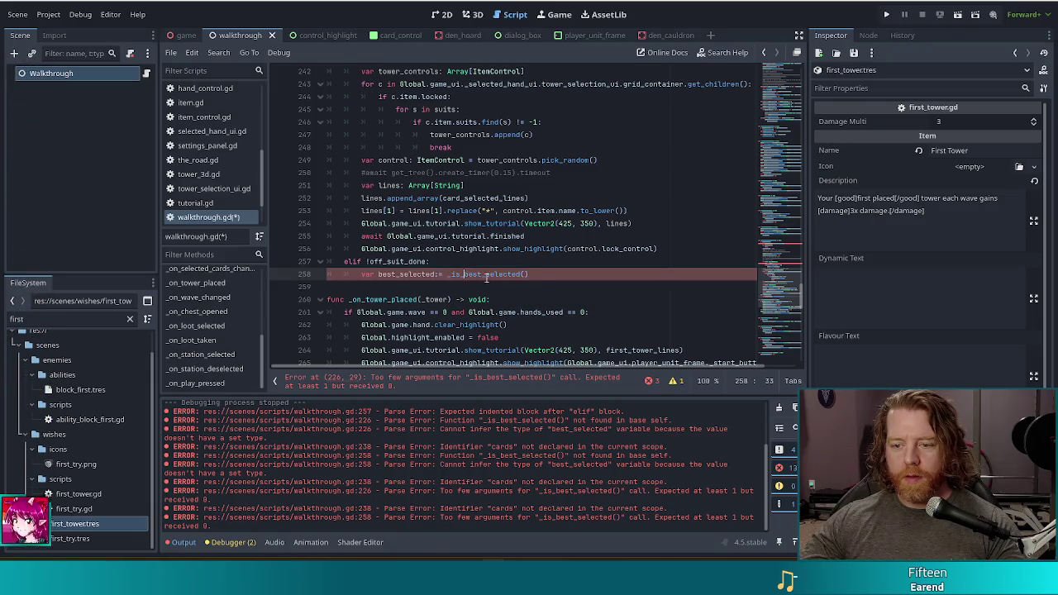
{"action": "key", "text": "Left"}
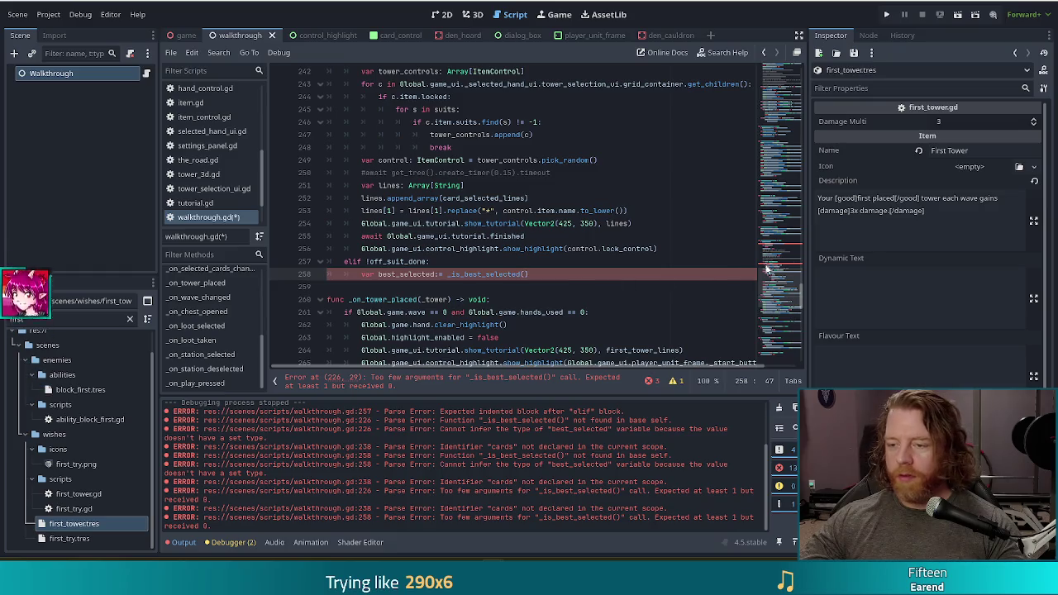
{"action": "left_click_drag", "start_coordinate": [767, 269], "coordinate": [786, 353]}
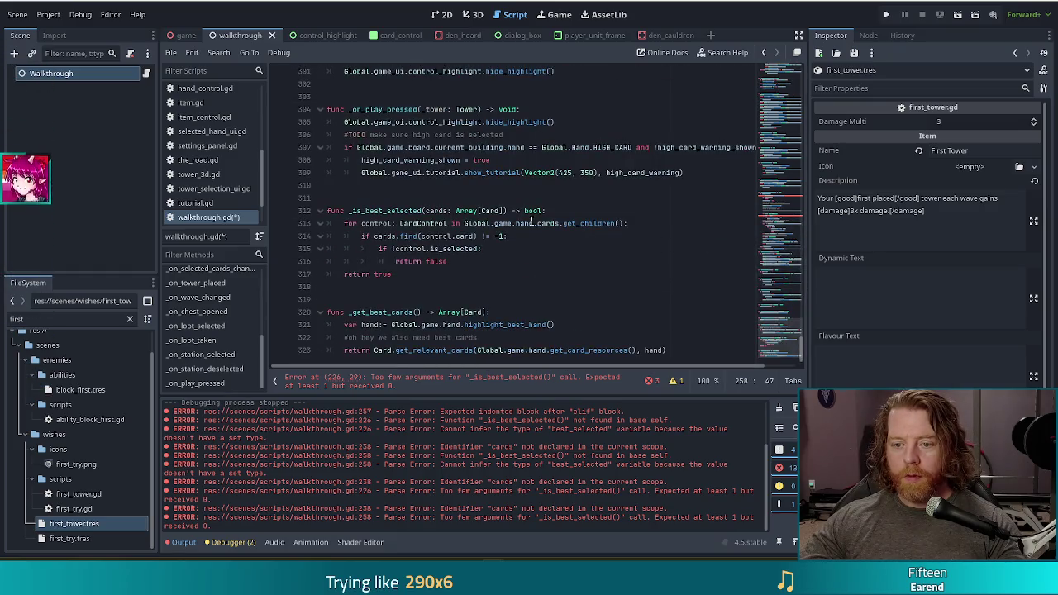
{"action": "scroll", "coordinate": [523, 213], "scroll_direction": "up", "scroll_amount": 14}
{"action": "scroll", "coordinate": [521, 206], "scroll_direction": "up", "scroll_amount": 5}
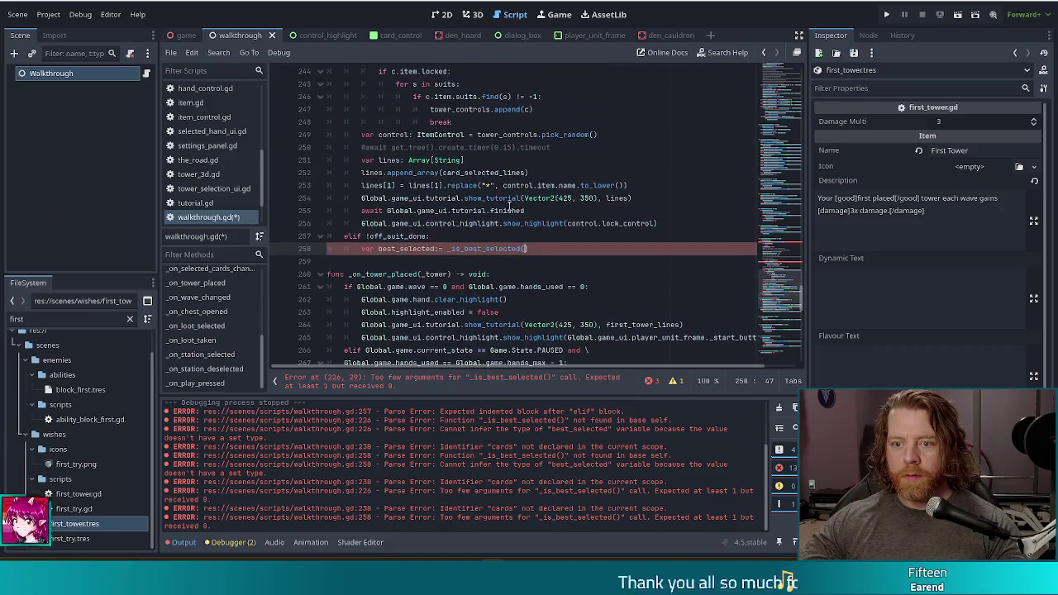
{"action": "left_click", "coordinate": [454, 239]}
{"action": "key", "text": "Return"}
{"action": "type", "text": "var"}
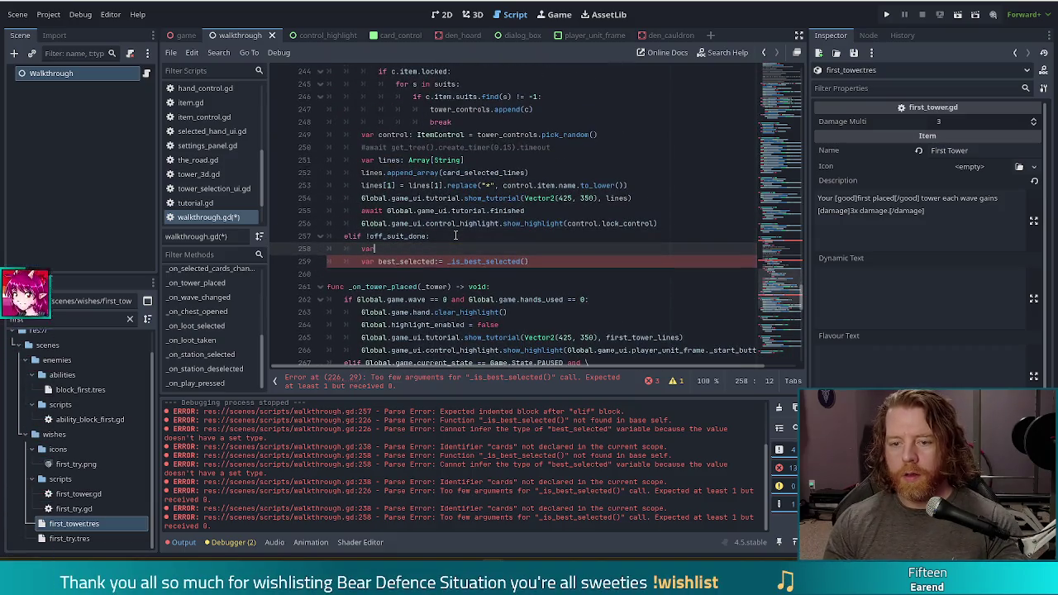
{"action": "type", "text": "cards:= "}
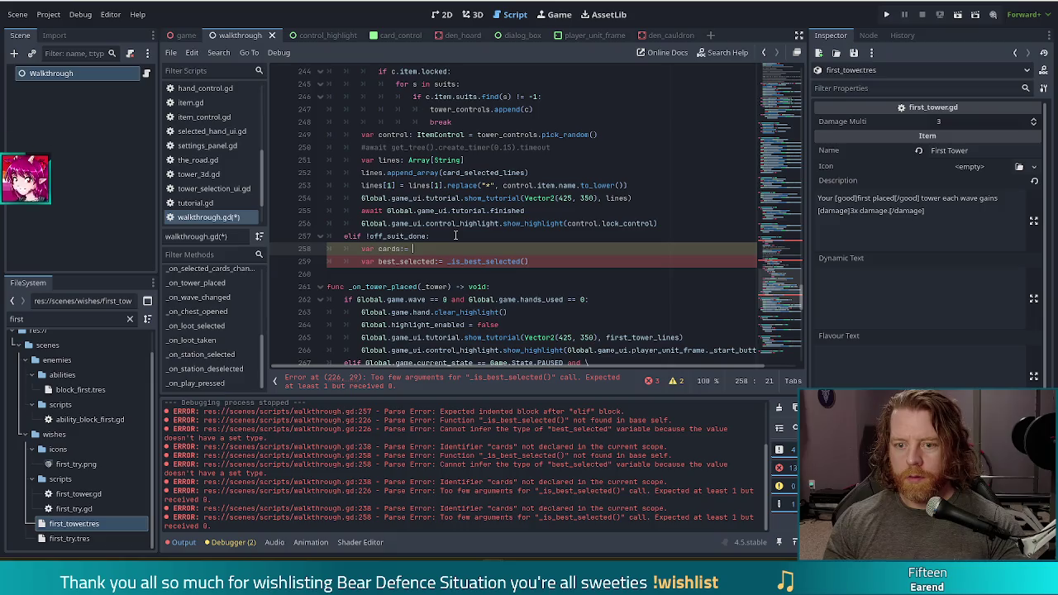
{"action": "type", "text": "_get_be"}
{"action": "key", "text": "Return"}
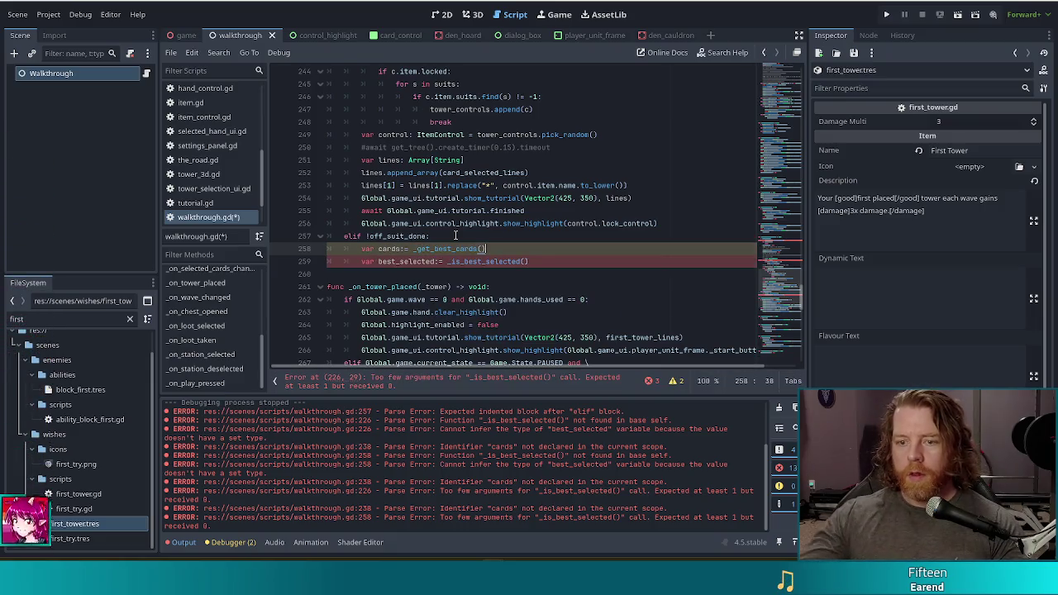
- Jump from the _is_best_selected call to the function's definition
{"action": "left_click", "coordinate": [525, 262]}
{"action": "type", "text": "cards"}
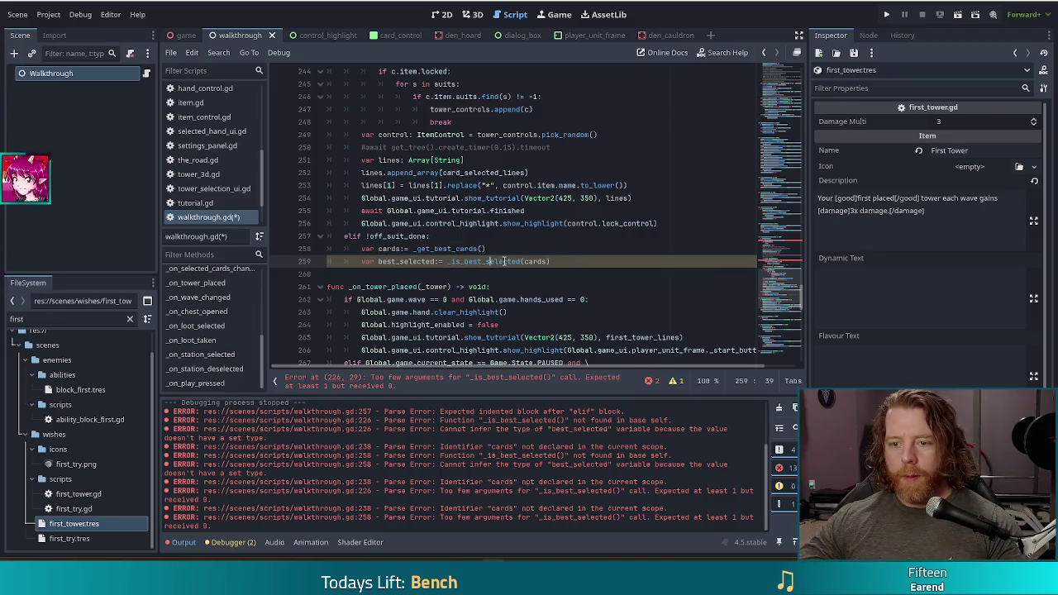
{"action": "left_click", "coordinate": [484, 262], "text": "ctrl"}
{"action": "left_click", "coordinate": [381, 210]}
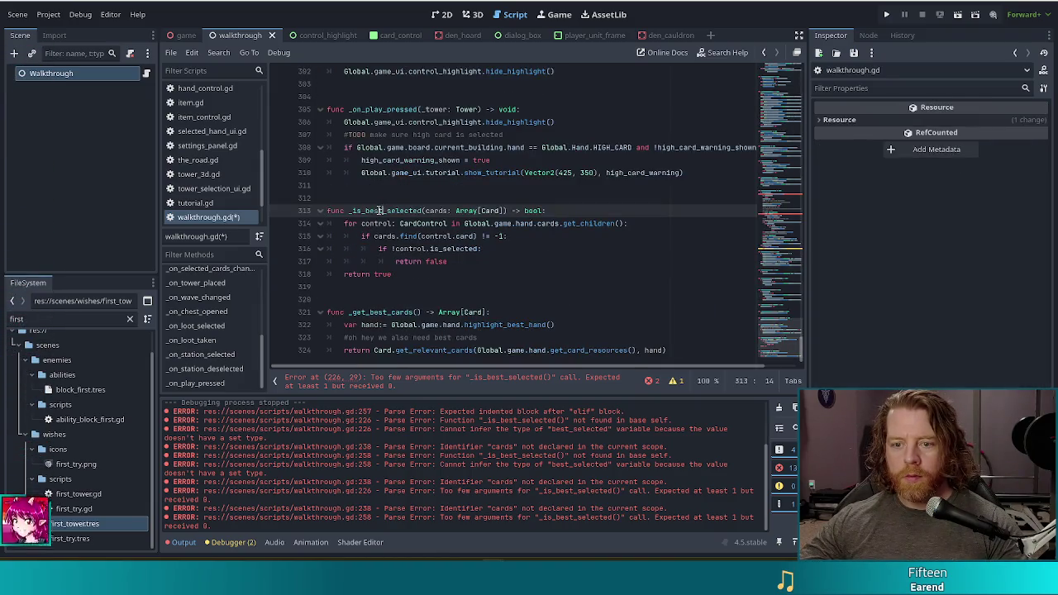
- Rename the function definition to _is_set_selected and save
{"action": "key", "text": "BackSpace"}
{"action": "key", "text": "BackSpace"}
{"action": "key", "text": "BackSpace"}
{"action": "type", "text": "set"}
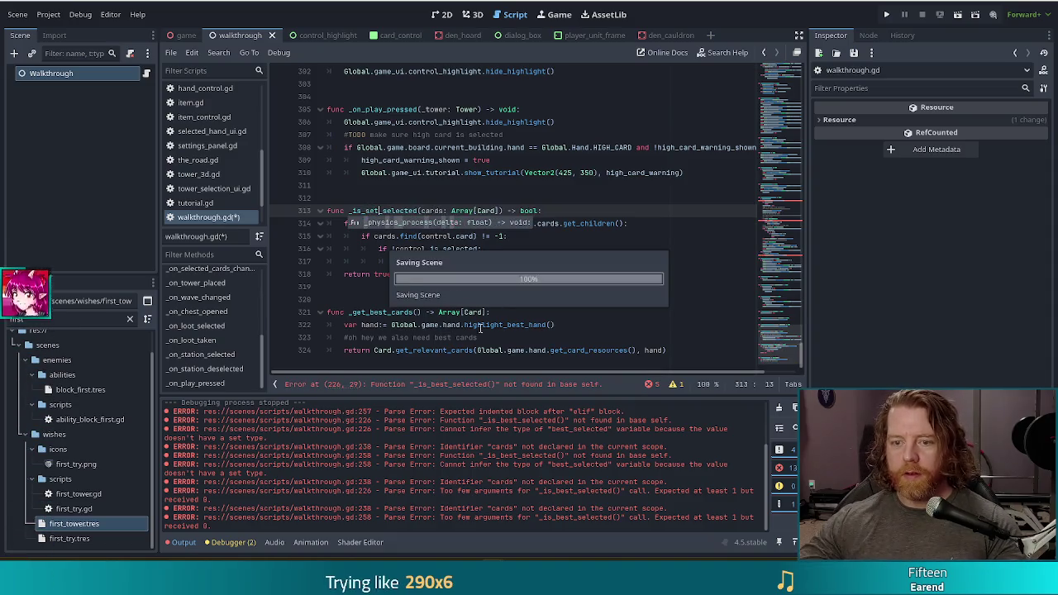
{"action": "key", "text": "ctrl+s"}
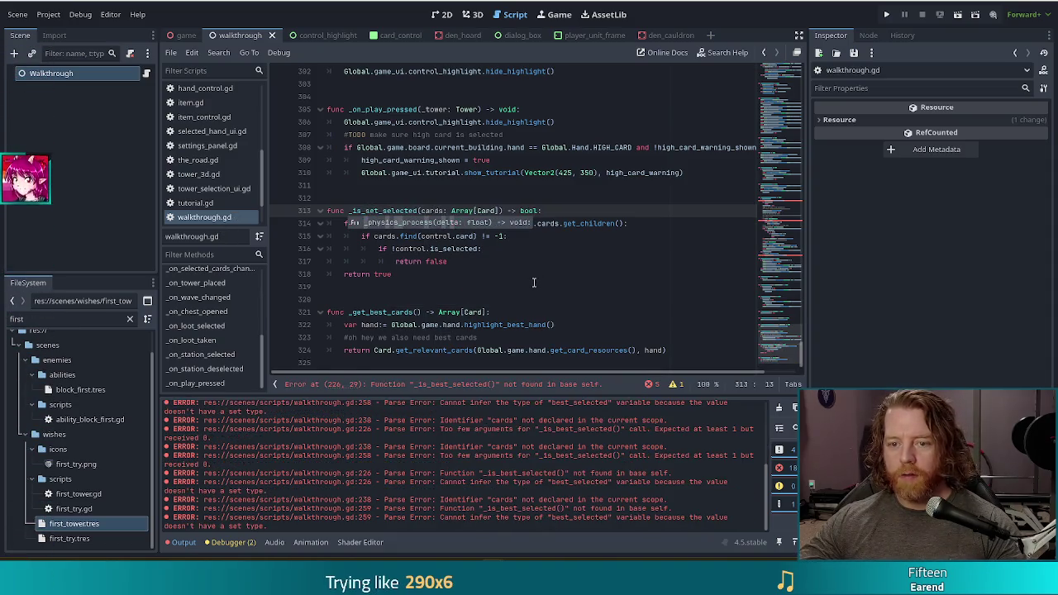
- Rename the off-suit branch call to _is_set_selected and save the script and scene
{"action": "key", "text": "alt+Left"}
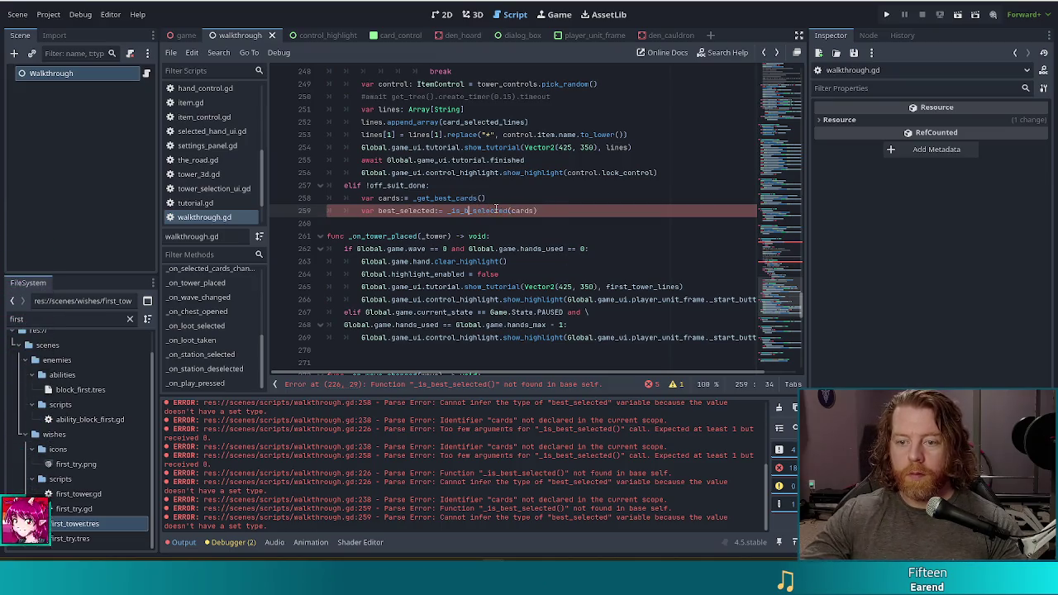
{"action": "key", "text": "BackSpace"}
{"action": "type", "text": "set_"}
{"action": "left_click", "coordinate": [456, 198]}
{"action": "key", "text": "ctrl+s"}
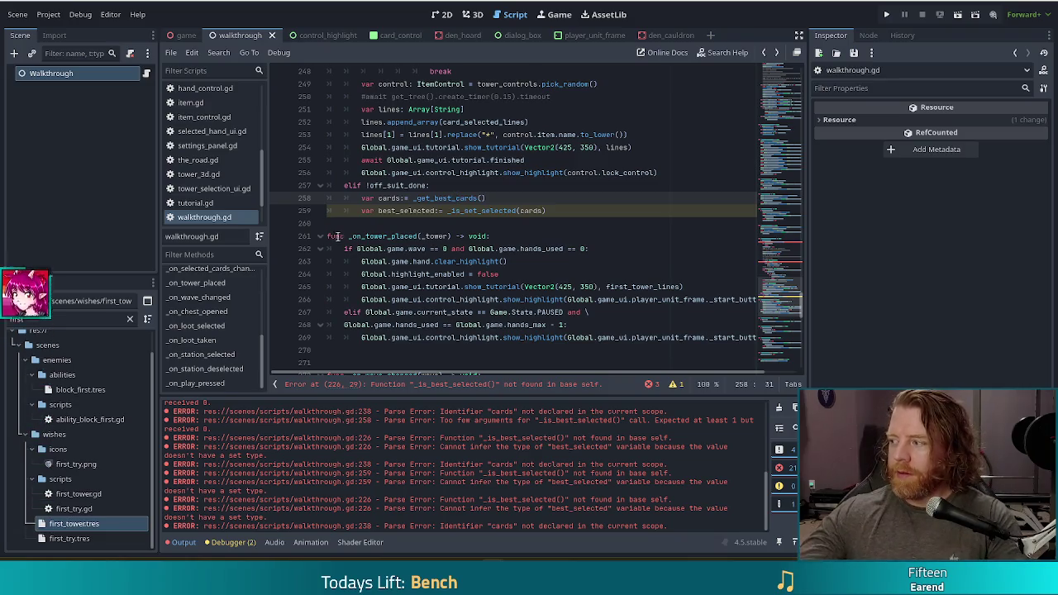
{"action": "scroll", "coordinate": [595, 204], "scroll_direction": "up", "scroll_amount": 5}
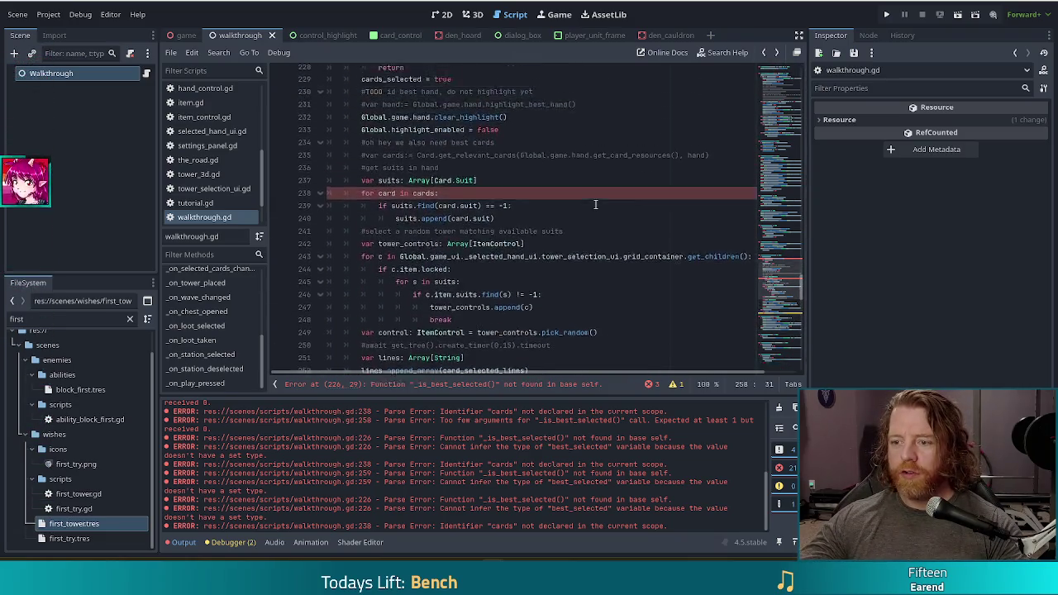
- Insert 'var cards:= _get_best_cards()' above the best_selected line on line 226
{"action": "scroll", "coordinate": [596, 205], "scroll_direction": "up", "scroll_amount": 2}
{"action": "left_click", "coordinate": [603, 132]}
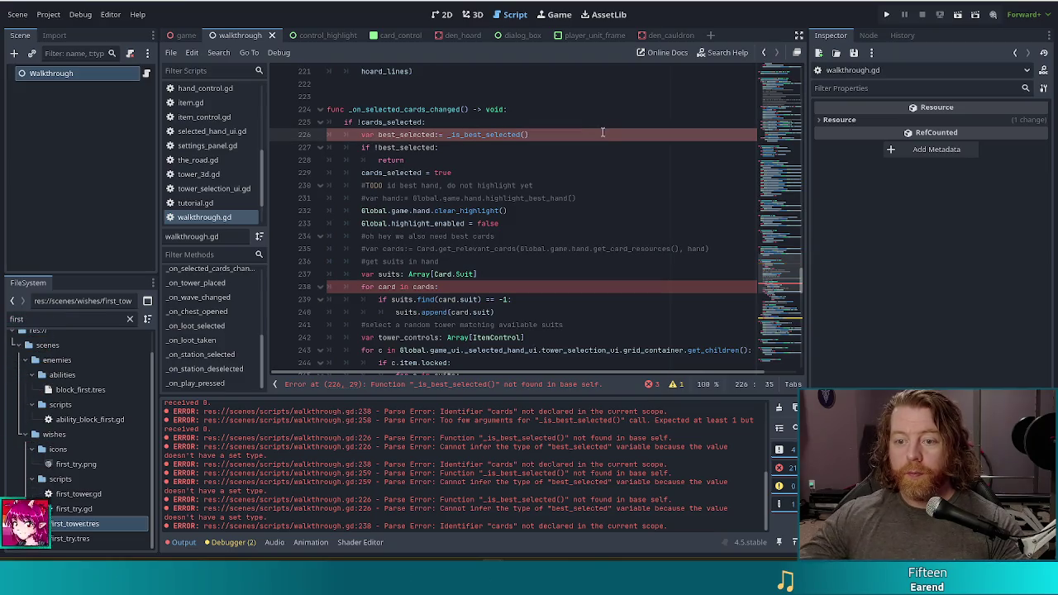
{"action": "key", "text": "ctrl+shift+Return"}
{"action": "key", "text": "BackSpace"}
{"action": "key", "text": "BackSpace"}
{"action": "key", "text": "BackSpace"}
{"action": "type", "text": "var"}
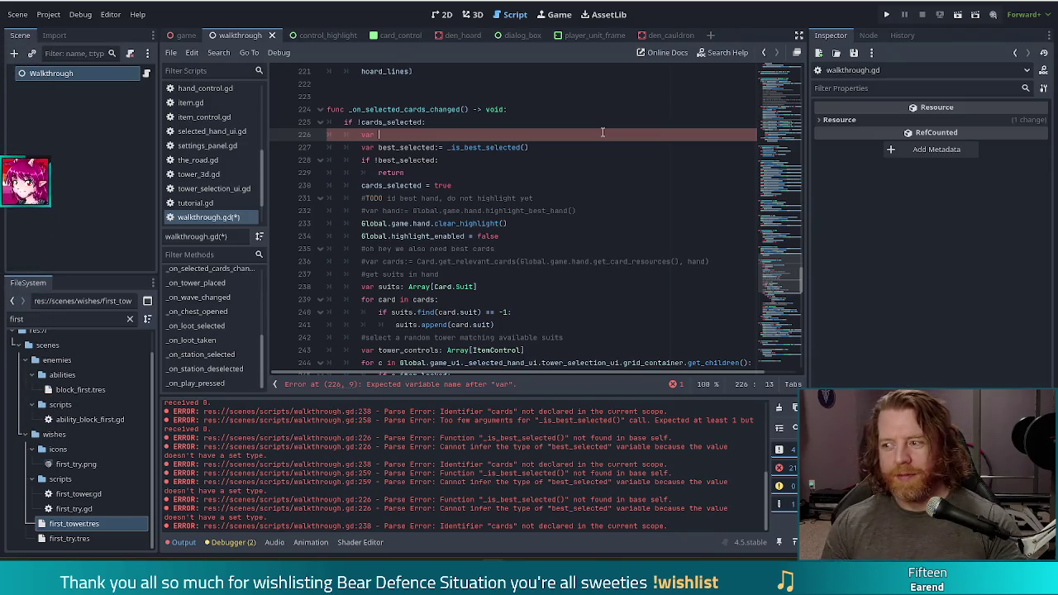
{"action": "type", "text": "cards"}
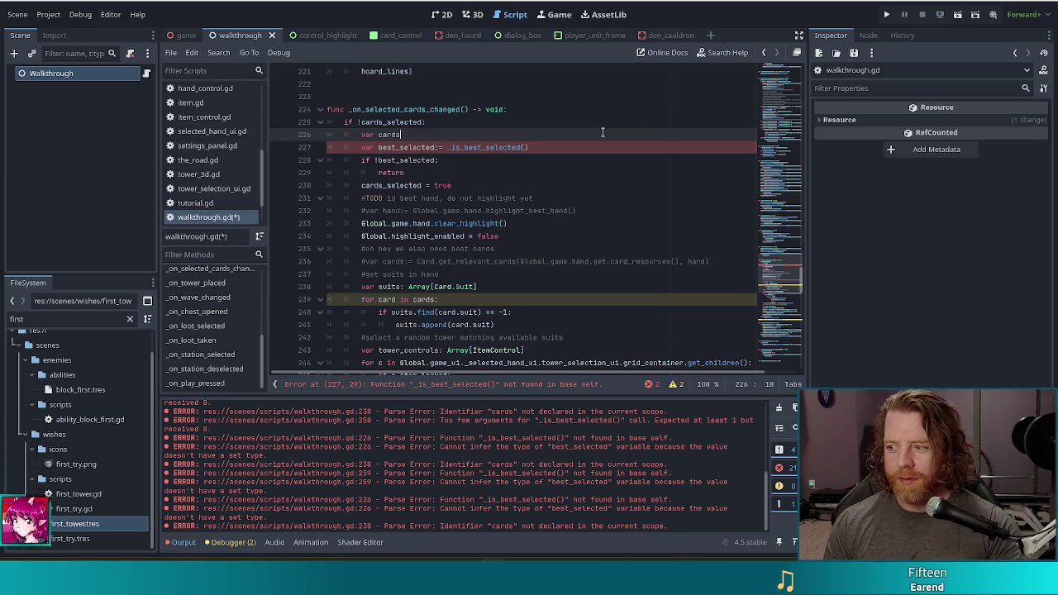
{"action": "type", "text": ":= "}
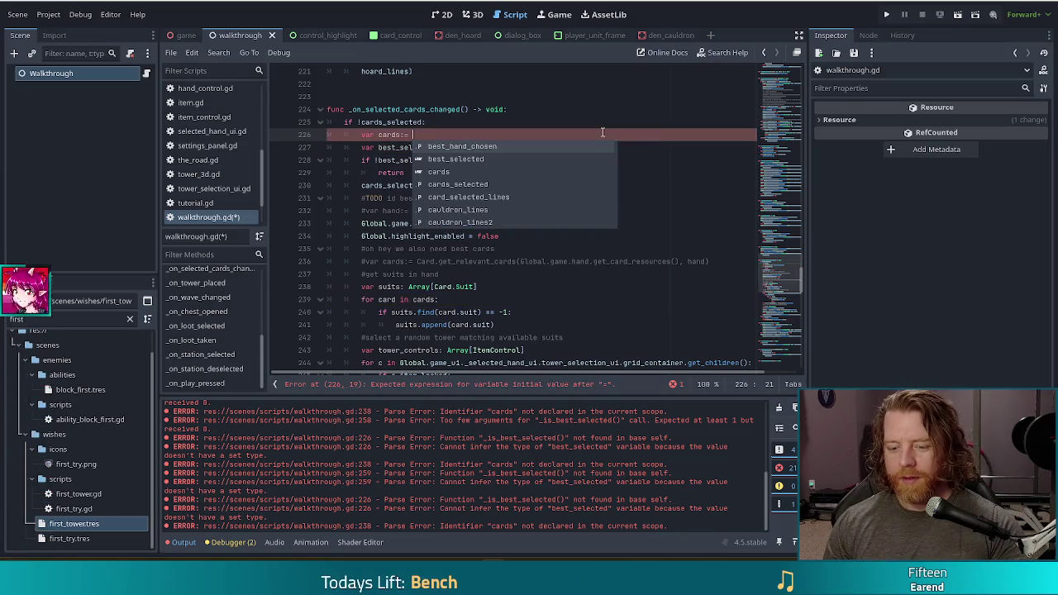
{"action": "type", "text": "_get"}
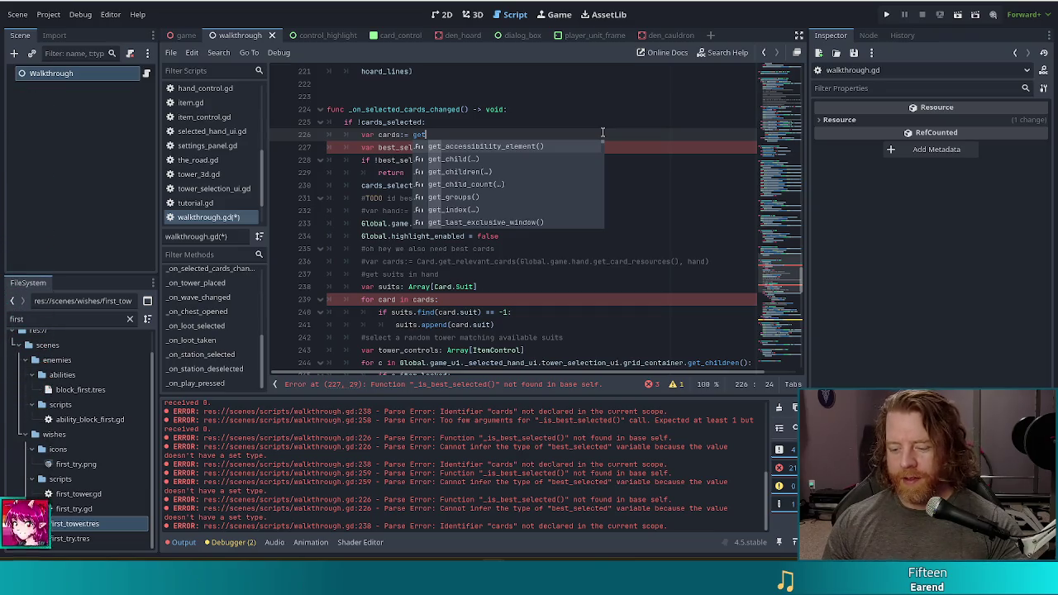
{"action": "type", "text": "_best"}
{"action": "key", "text": "Return"}
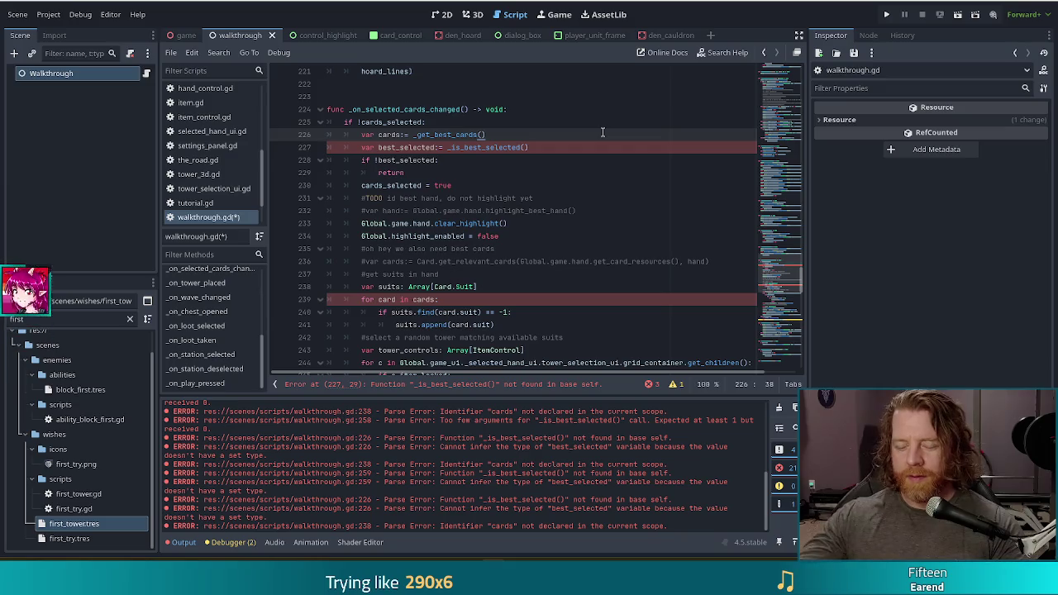
- Change line 227 to call _is_set_selected(cards) and save walkthrough.gd
{"action": "left_click", "coordinate": [602, 146]}
{"action": "key", "text": "Left"}
{"action": "type", "text": "ca"}
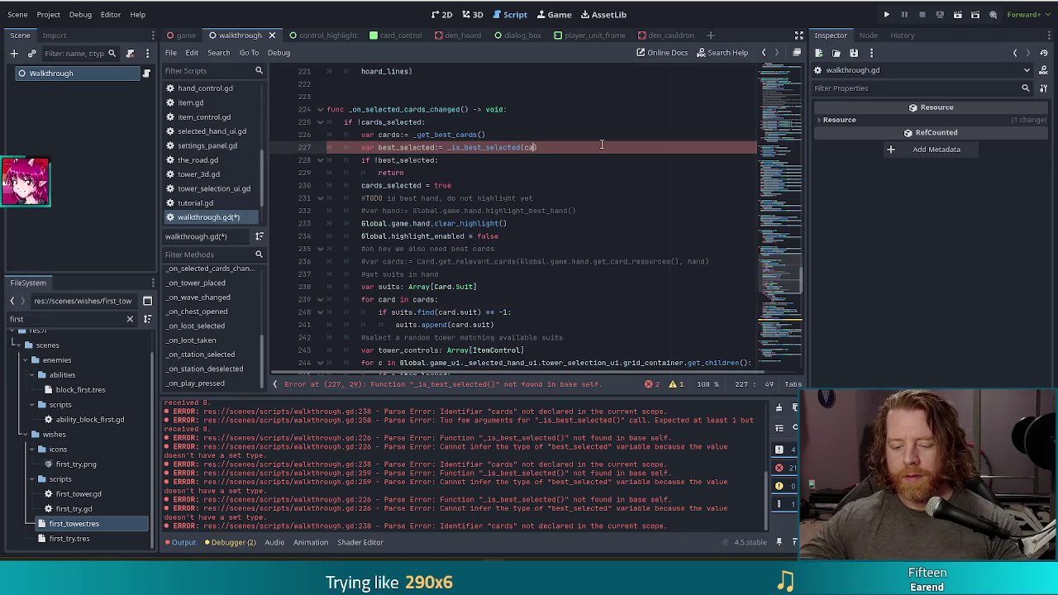
{"action": "type", "text": "rds"}
{"action": "left_click", "coordinate": [467, 210]}
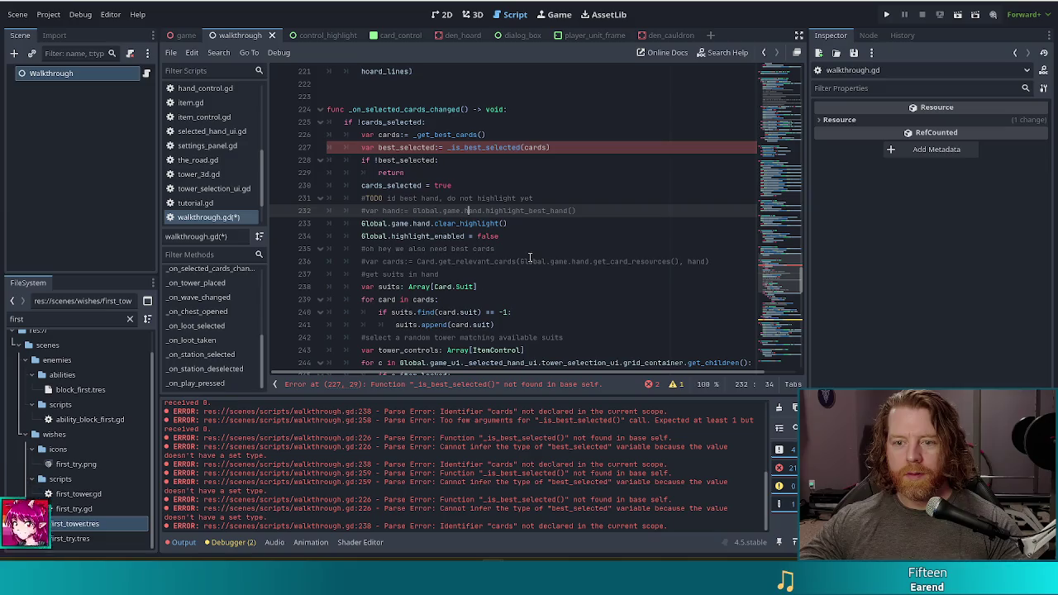
{"action": "left_click", "coordinate": [486, 147]}
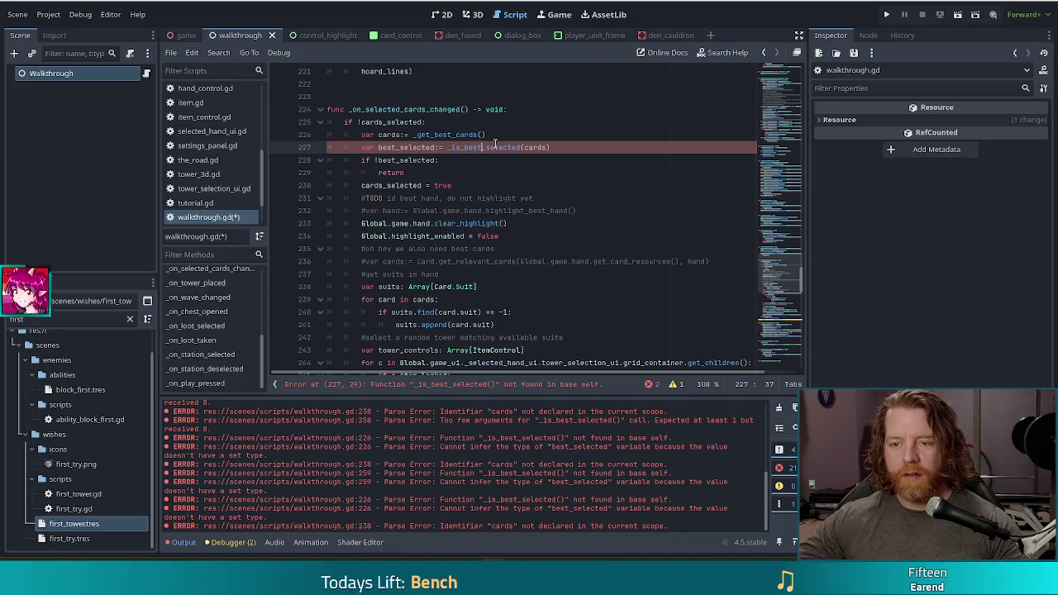
{"action": "key", "text": "BackSpace"}
{"action": "key", "text": "BackSpace"}
{"action": "key", "text": "BackSpace"}
{"action": "type", "text": "set"}
{"action": "key", "text": "ctrl+s"}
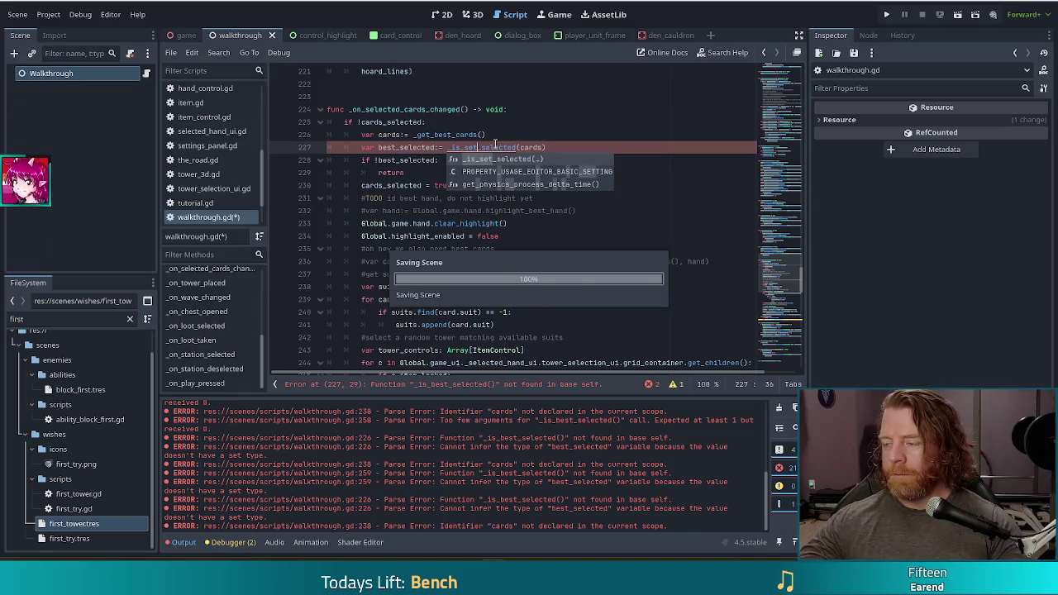
{"action": "left_click", "coordinate": [406, 160]}
- Insert a blank line below line 260 in the off-suit branch
{"action": "scroll", "coordinate": [468, 198], "scroll_direction": "down", "scroll_amount": 7}
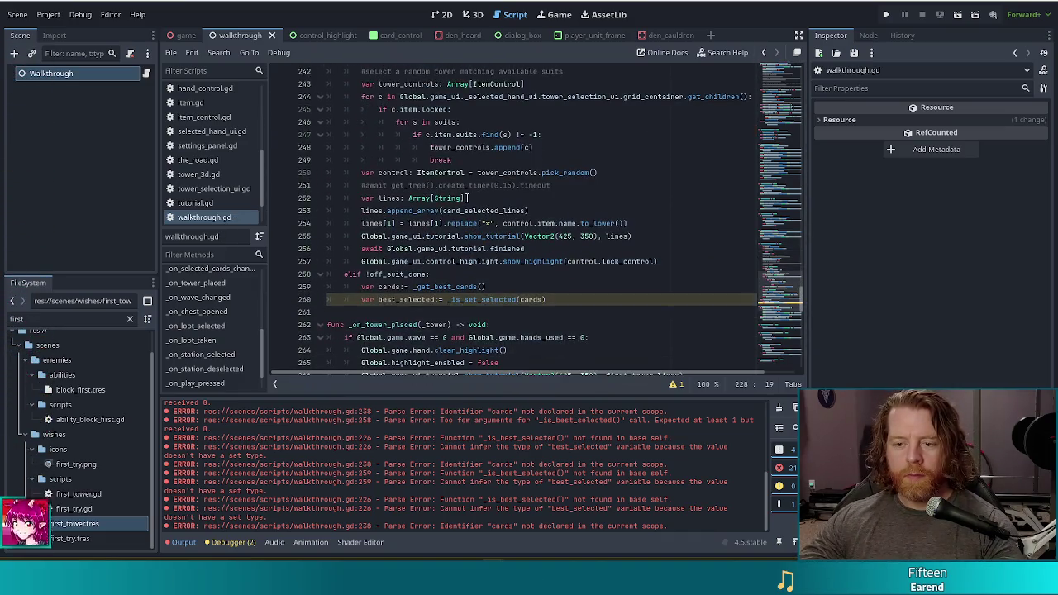
{"action": "scroll", "coordinate": [468, 199], "scroll_direction": "down", "scroll_amount": 3}
{"action": "left_click", "coordinate": [577, 184]}
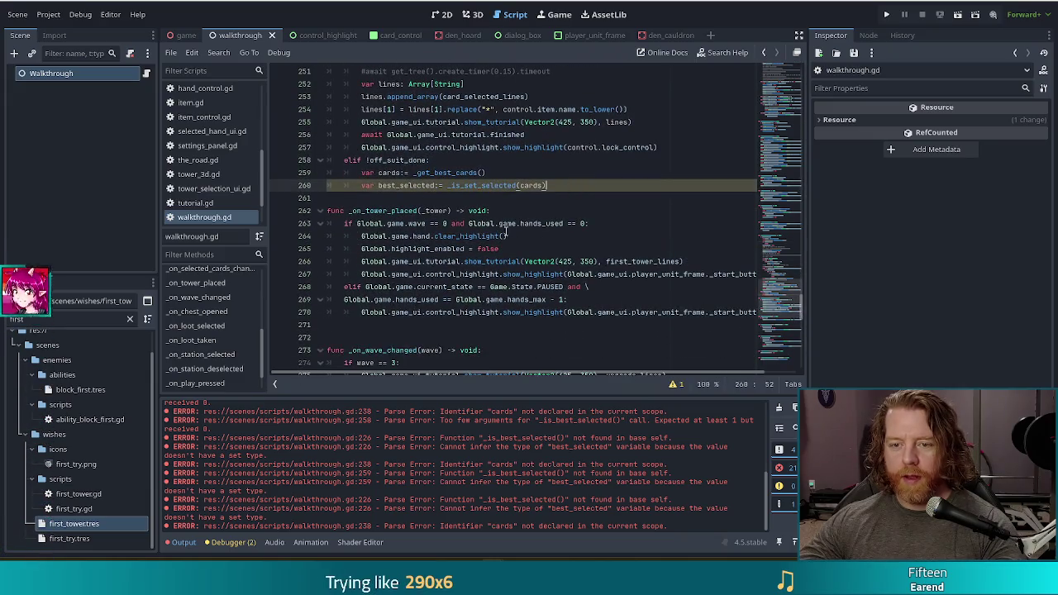
{"action": "left_click", "coordinate": [464, 198]}
{"action": "key", "text": "Return"}
{"action": "left_click", "coordinate": [565, 187]}
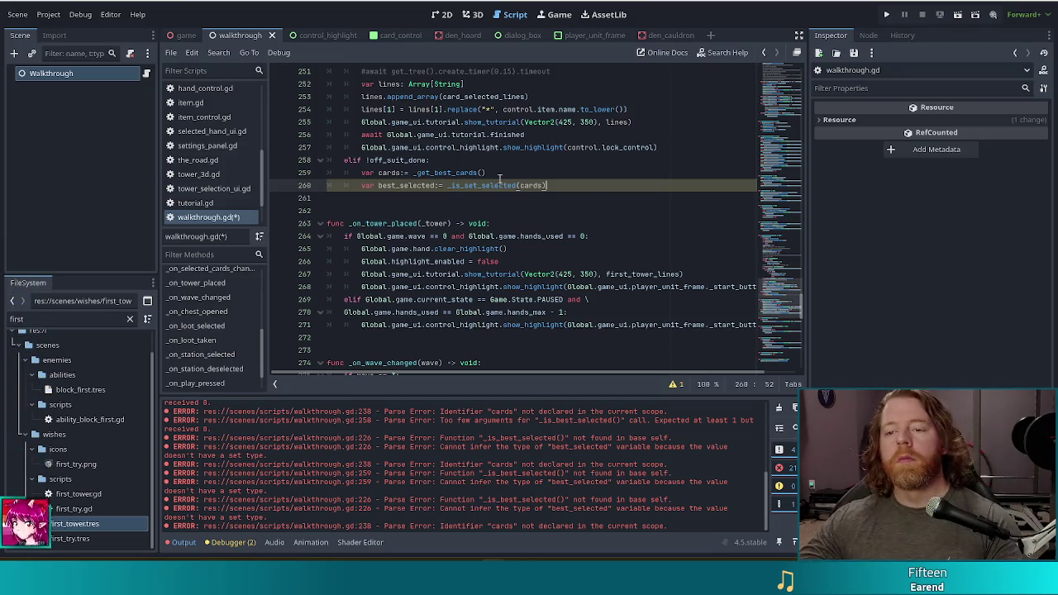
{"action": "scroll", "coordinate": [436, 296], "scroll_direction": "down", "scroll_amount": 3}
{"action": "scroll", "coordinate": [461, 232], "scroll_direction": "up", "scroll_amount": 3}
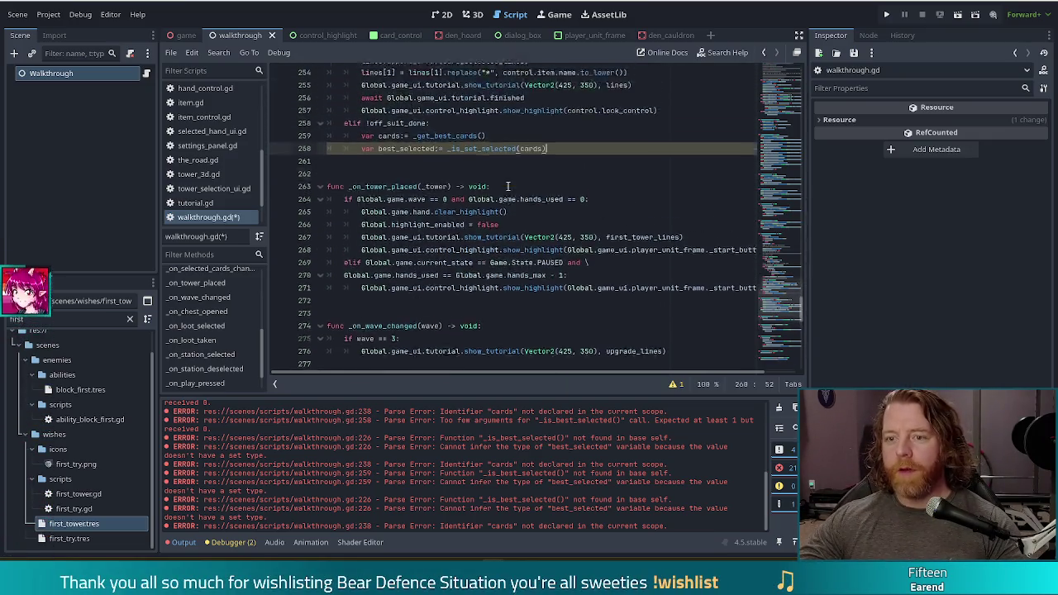
{"action": "mouse_move", "coordinate": [512, 185]}
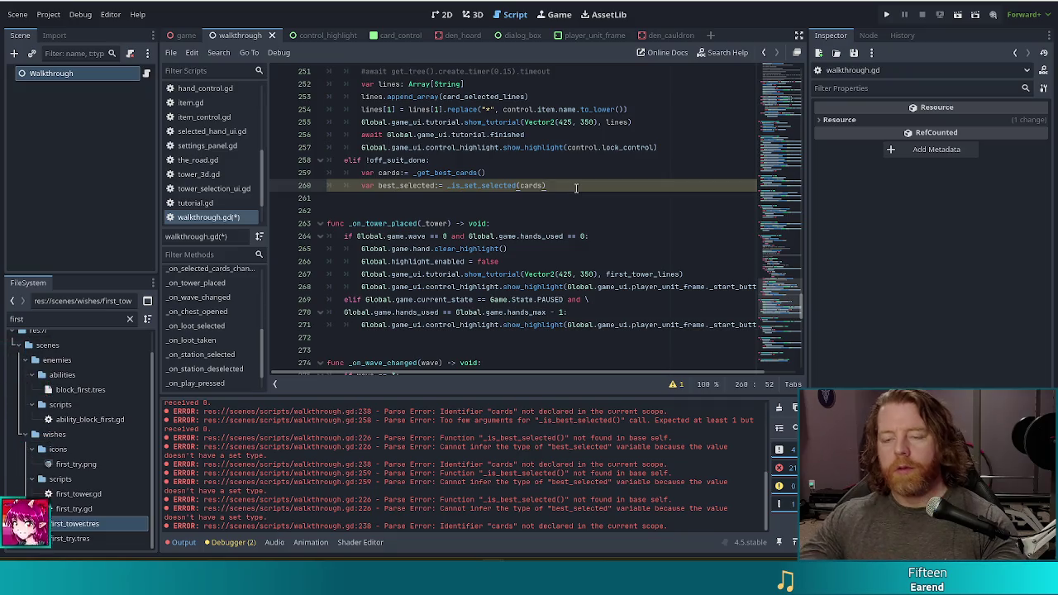
- Write 'if best_selected:' on line 261 and open its indented body
{"action": "key", "text": "Return"}
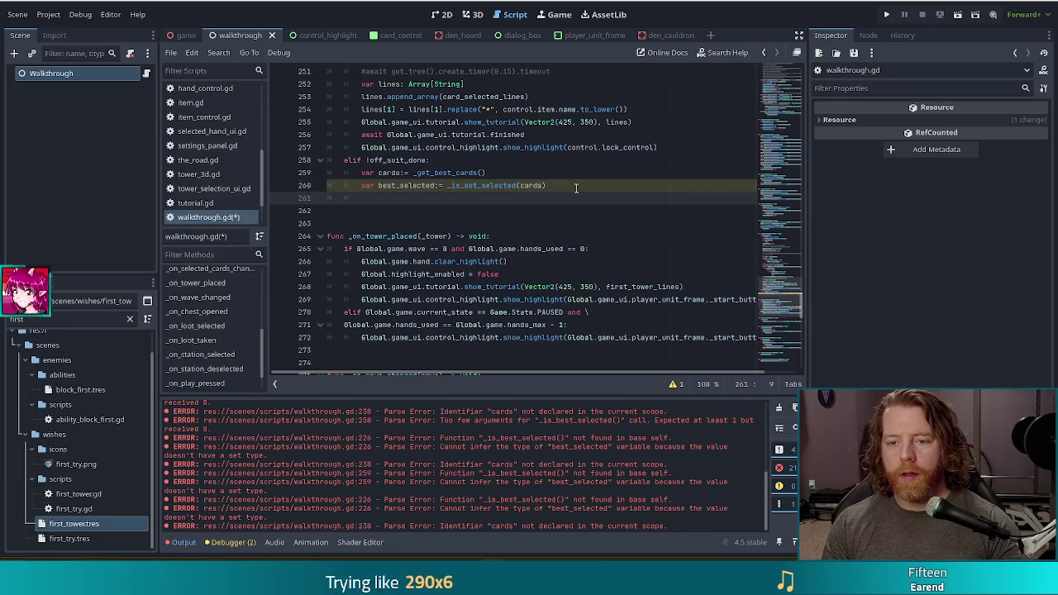
{"action": "type", "text": "if b"}
{"action": "type", "text": "est_h"}
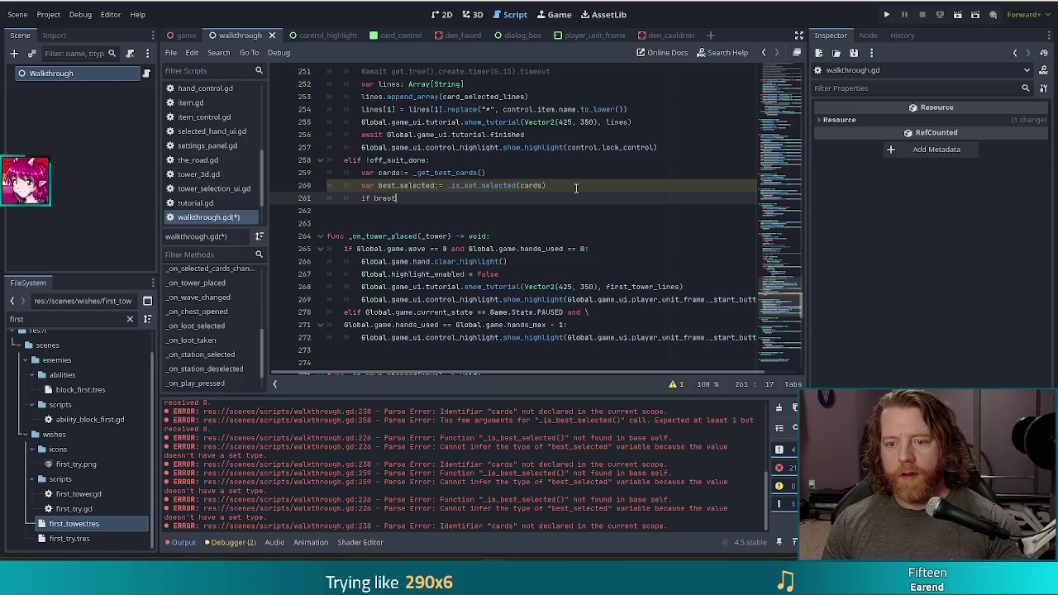
{"action": "key", "text": "Return"}
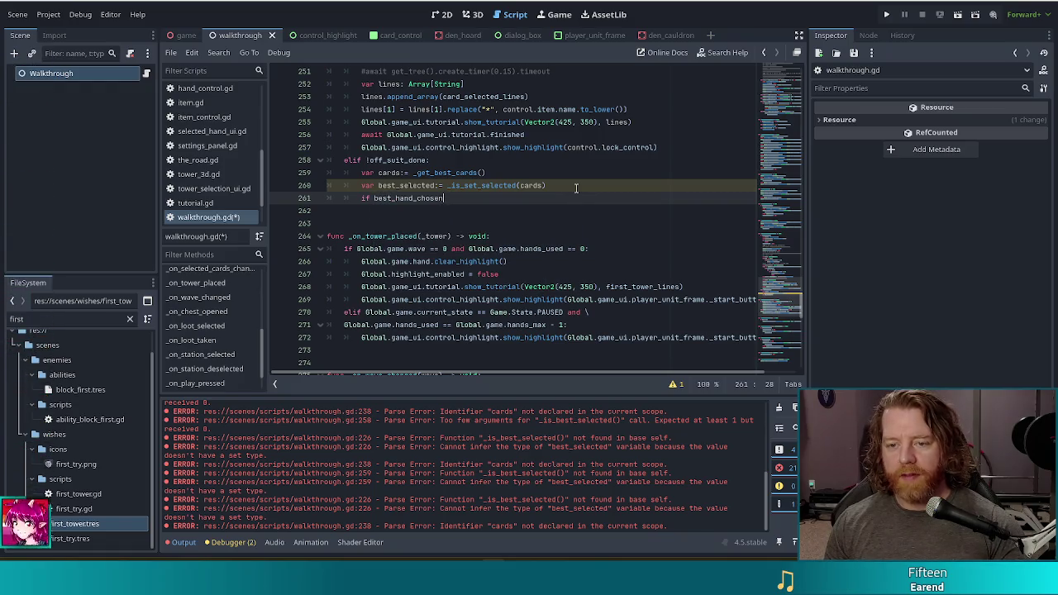
{"action": "key", "text": "BackSpace"}
{"action": "key", "text": "BackSpace"}
{"action": "key", "text": "BackSpace"}
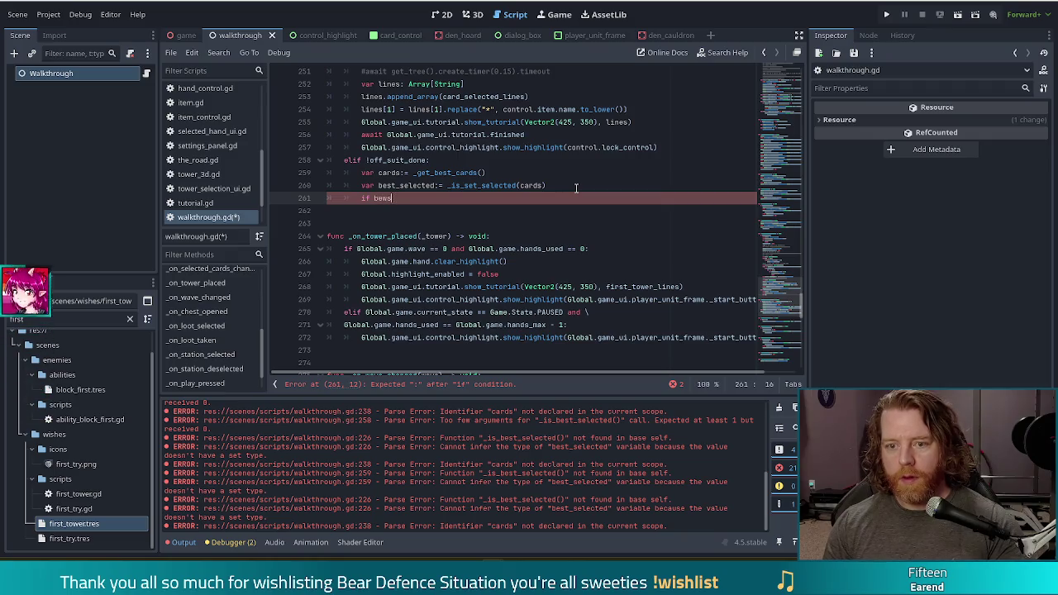
{"action": "type", "text": "t_"}
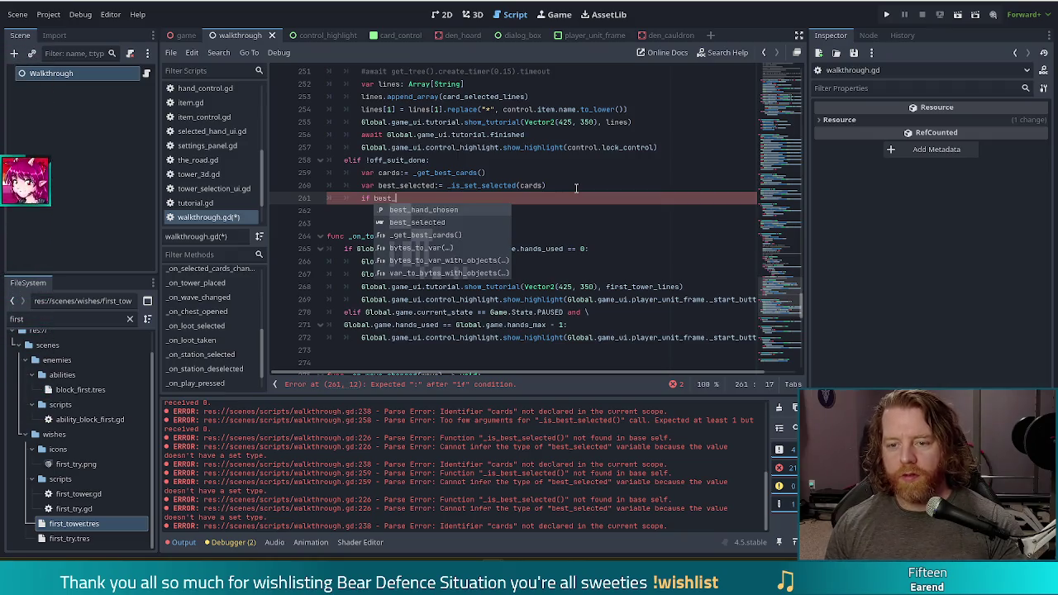
{"action": "type", "text": "selected"}
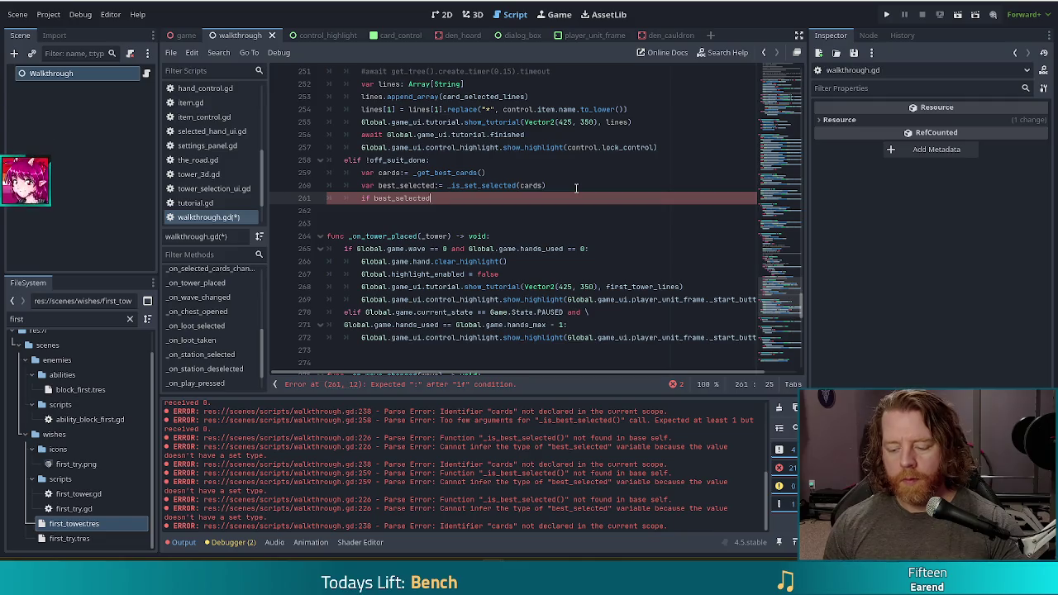
{"action": "type", "text": ":"}
{"action": "key", "text": "Return"}
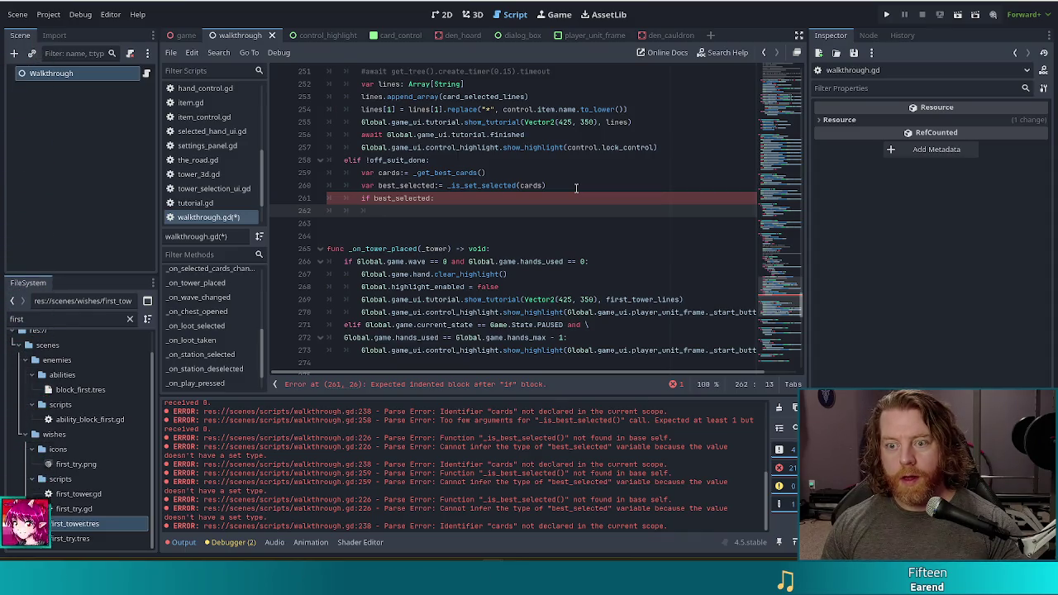
{"action": "scroll", "coordinate": [577, 189], "scroll_direction": "up", "scroll_amount": 6}
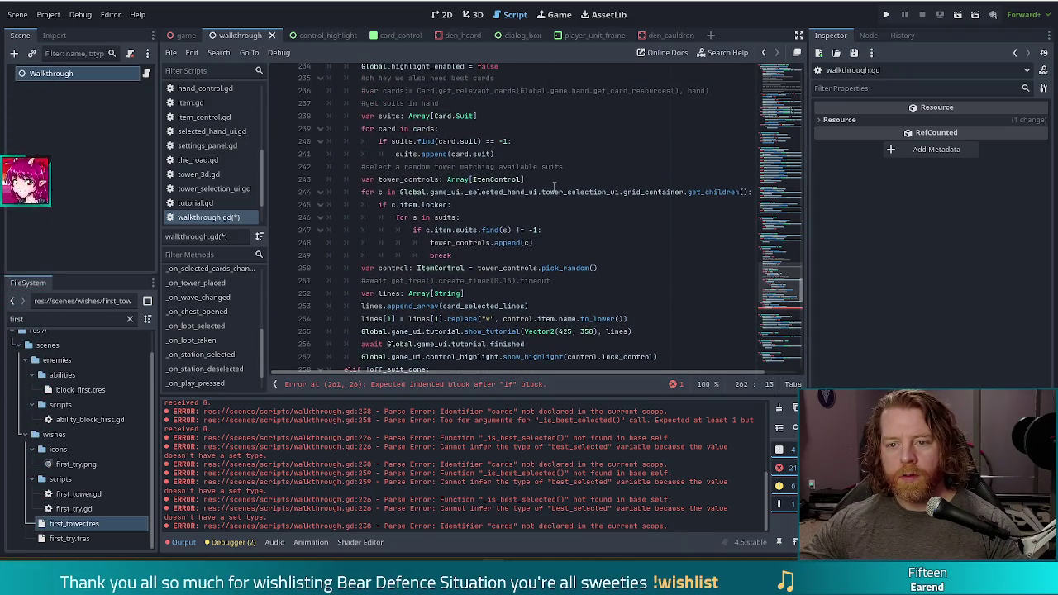
- Select the suit loop on lines 238–241 and start a 'var suits:=' assignment in its place
{"action": "left_click", "coordinate": [490, 179]}
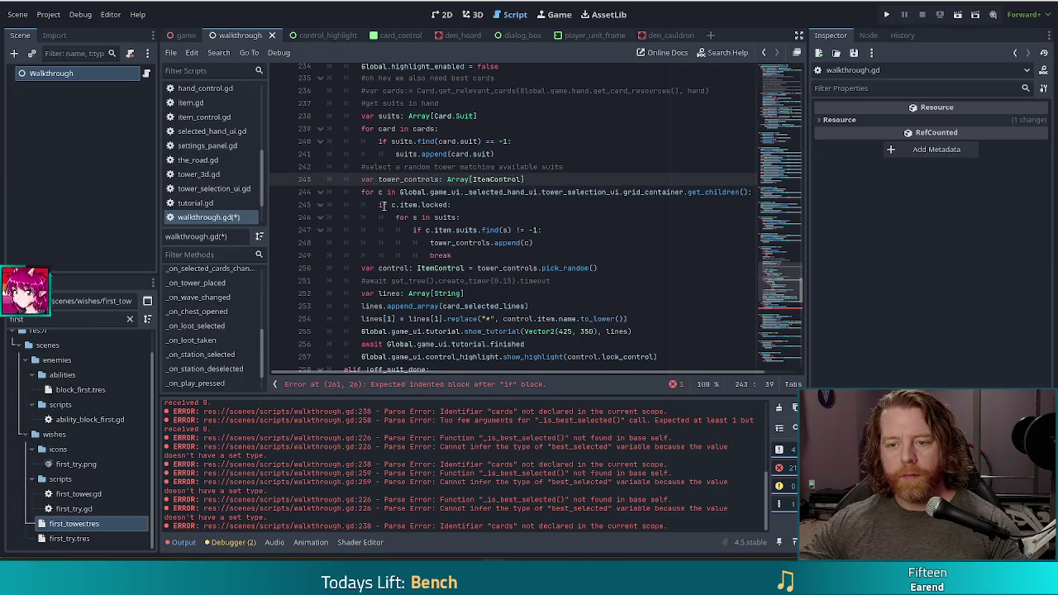
{"action": "left_click_drag", "start_coordinate": [496, 153], "coordinate": [516, 99]}
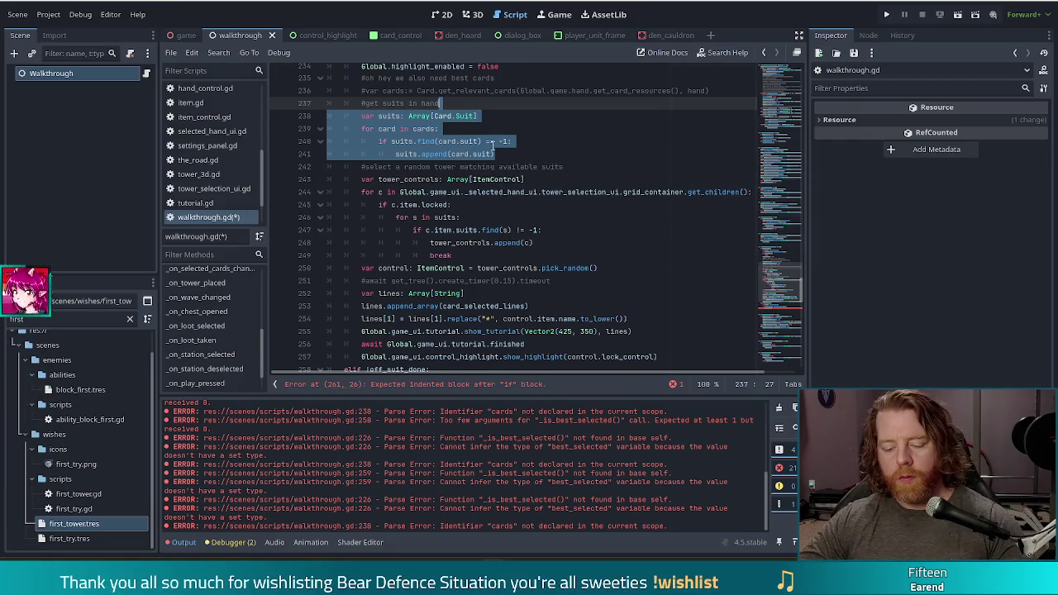
{"action": "key", "text": "Return"}
{"action": "type", "text": "r stui"}
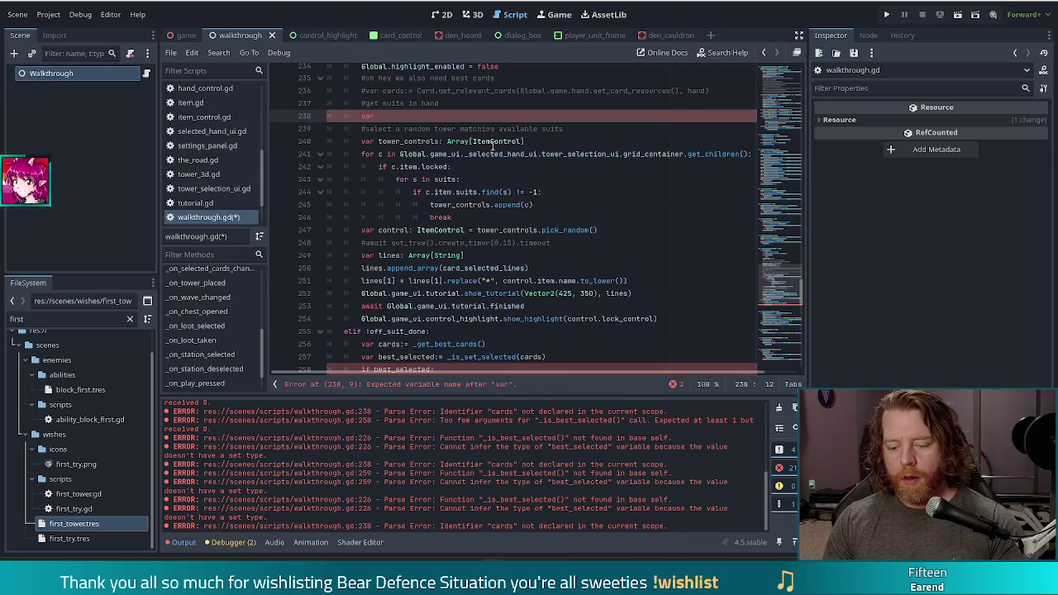
{"action": "key", "text": "BackSpace"}
{"action": "key", "text": "BackSpace"}
{"action": "key", "text": "BackSpace"}
{"action": "type", "text": "uits:"}
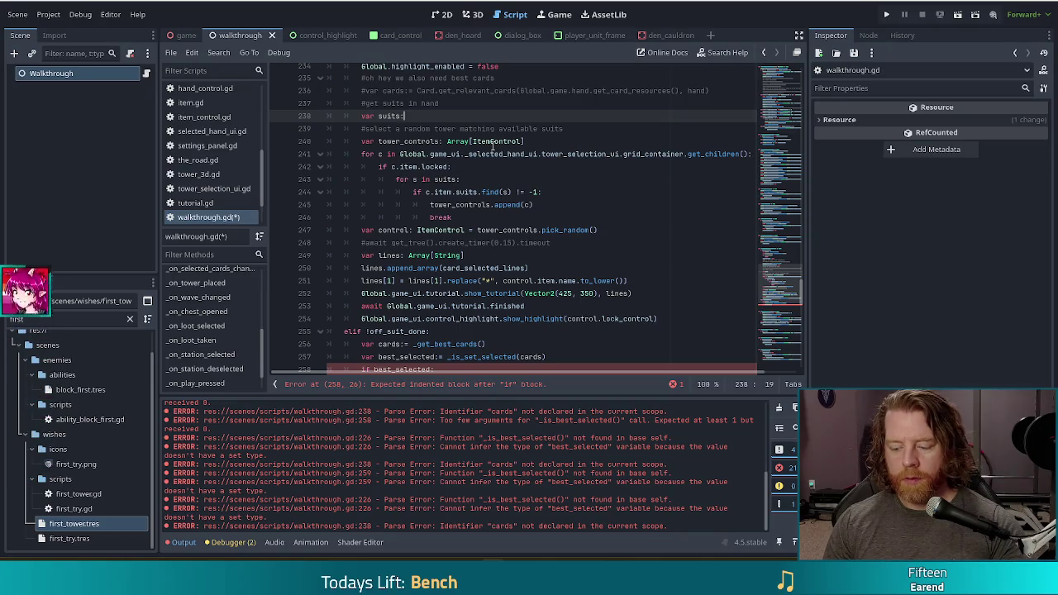
{"action": "type", "text": "= _get_selec"}
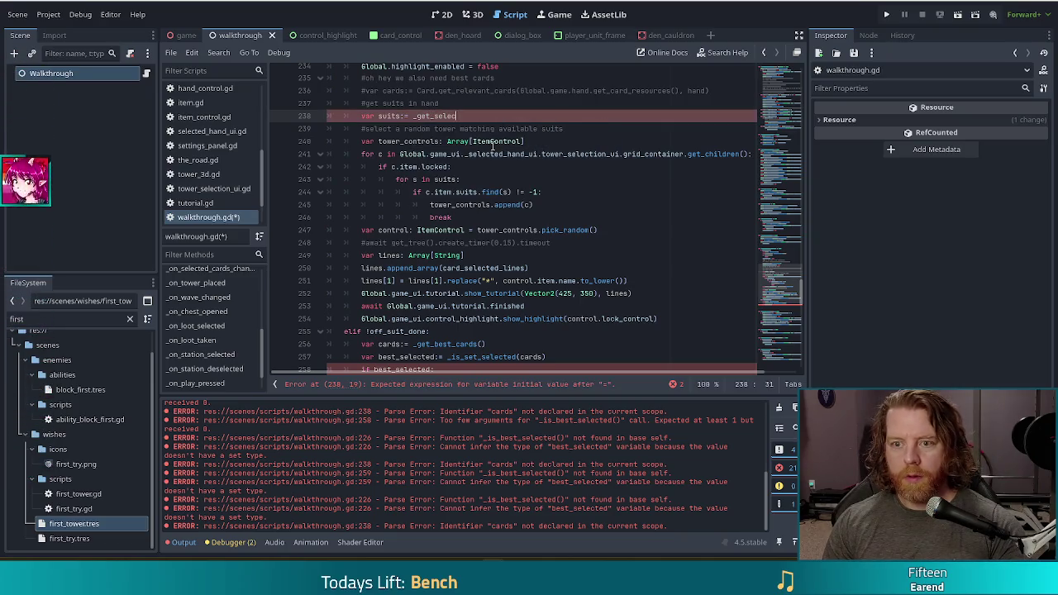
{"action": "type", "text": "ted_"}
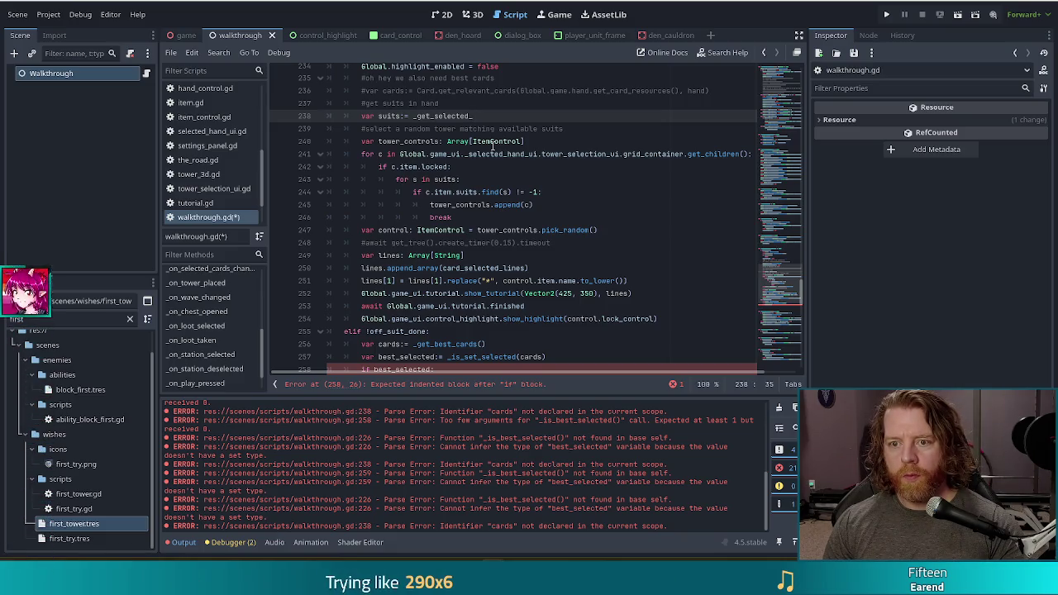
- Finish line 238 as 'var suits:= _get_suits(cards)' and go to the script's end
{"action": "key", "text": "BackSpace"}
{"action": "key", "text": "BackSpace"}
{"action": "key", "text": "BackSpace"}
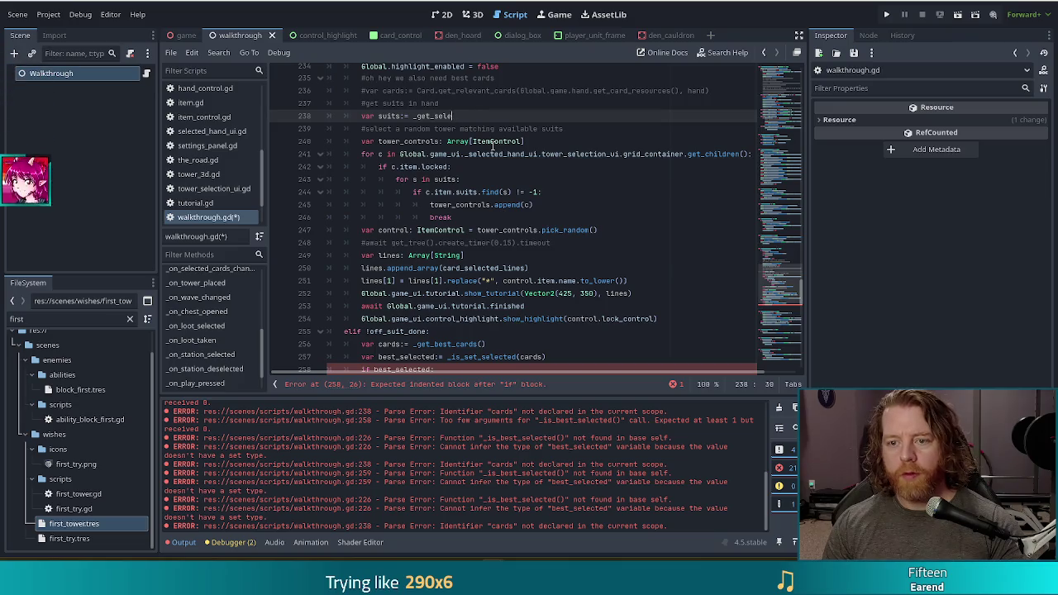
{"action": "type", "text": "uit"}
{"action": "key", "text": "BackSpace"}
{"action": "key", "text": "BackSpace"}
{"action": "key", "text": "BackSpace"}
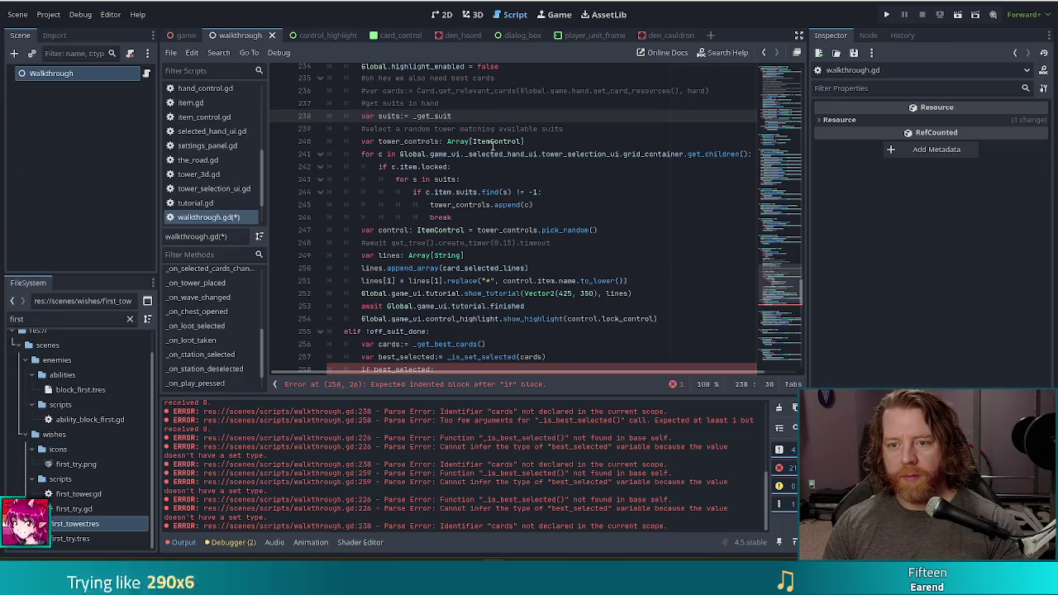
{"action": "type", "text": "elected_"}
{"action": "key", "text": "BackSpace"}
{"action": "key", "text": "BackSpace"}
{"action": "key", "text": "BackSpace"}
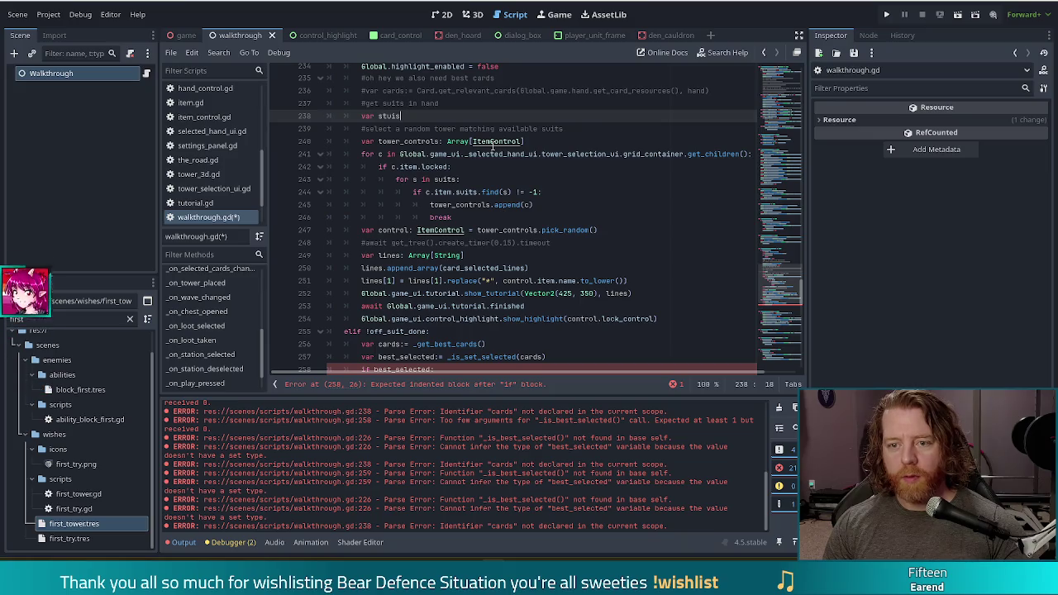
{"action": "key", "text": "ctrl+z"}
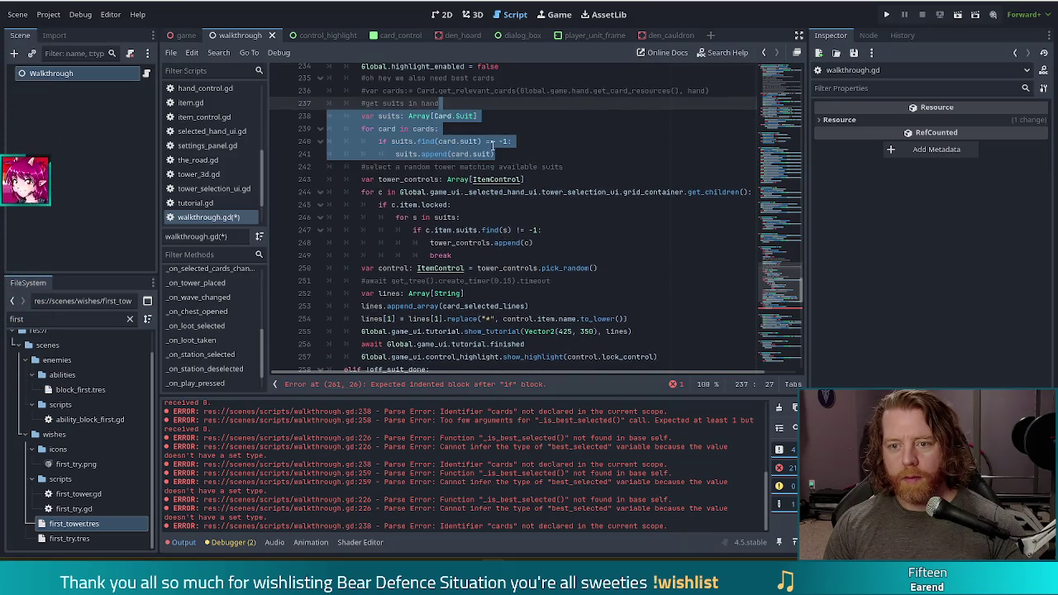
{"action": "key", "text": "ctrl+z"}
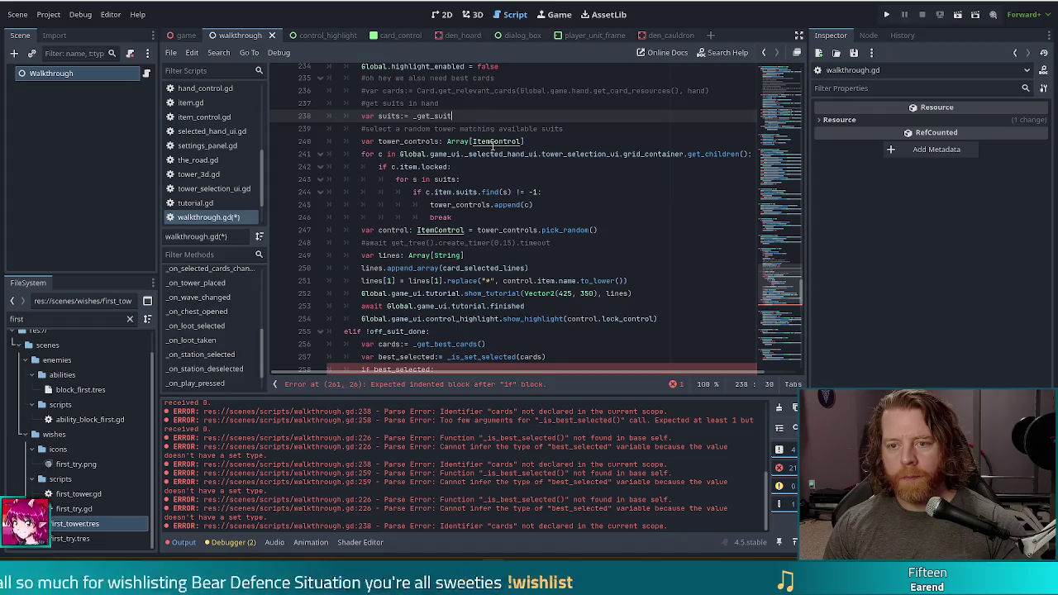
{"action": "type", "text": "s"}
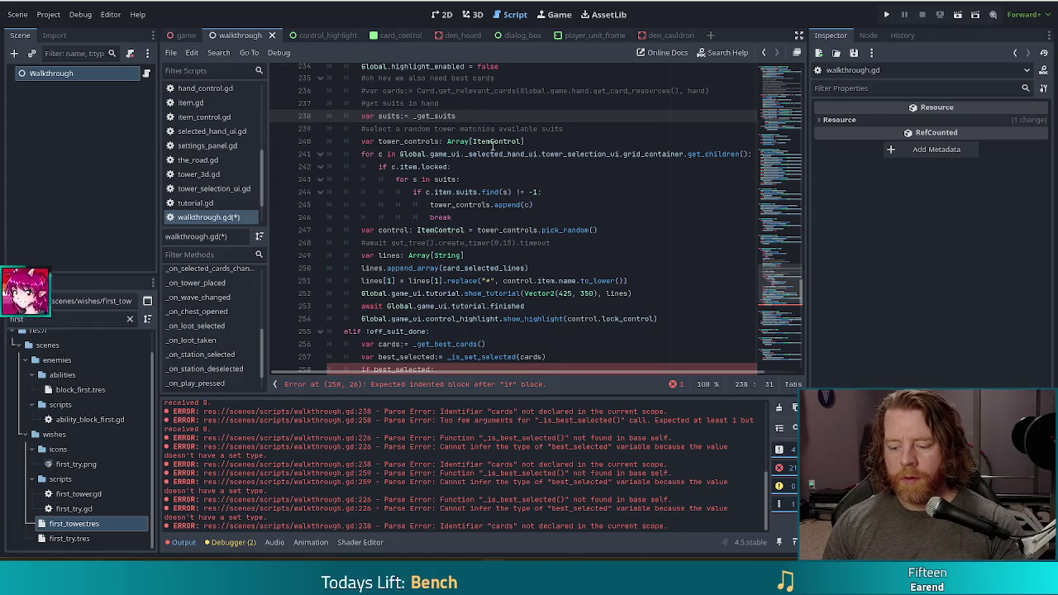
{"action": "type", "text": "(cards"}
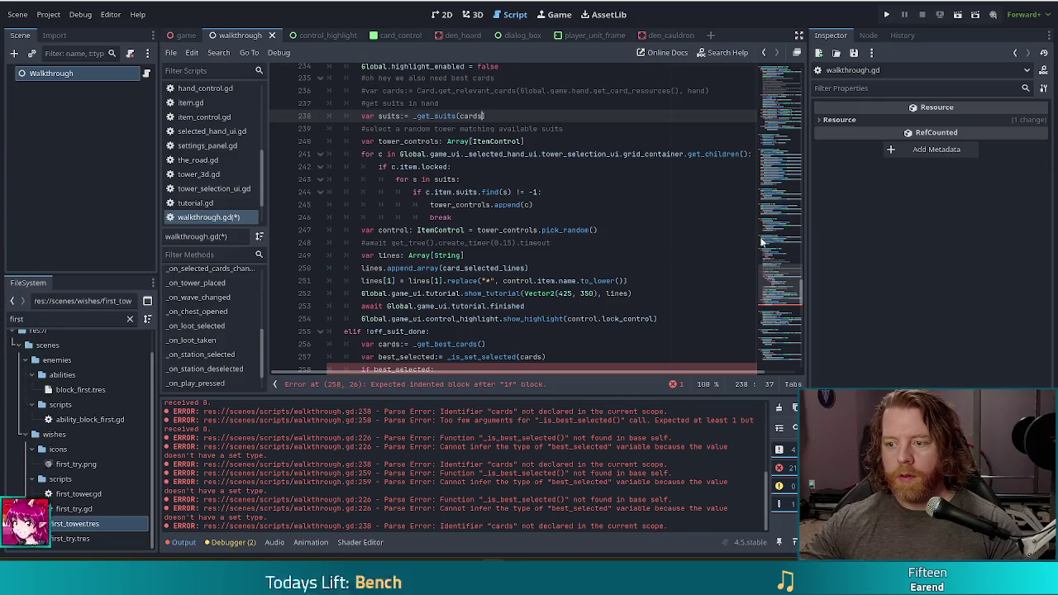
{"action": "left_click_drag", "start_coordinate": [781, 289], "coordinate": [786, 367]}
{"action": "left_click", "coordinate": [606, 352]}
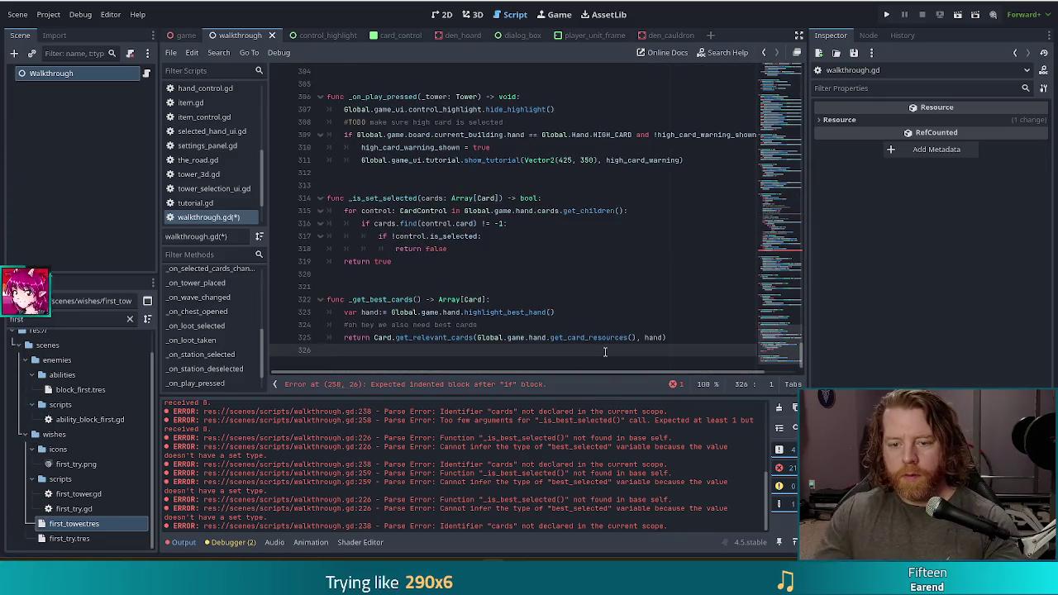
- Write the _get_suits(cards: Array[Card]) signature and paste in the unindented suit loop
{"action": "key", "text": "Return"}
{"action": "key", "text": "Return"}
{"action": "type", "text": "func _get"}
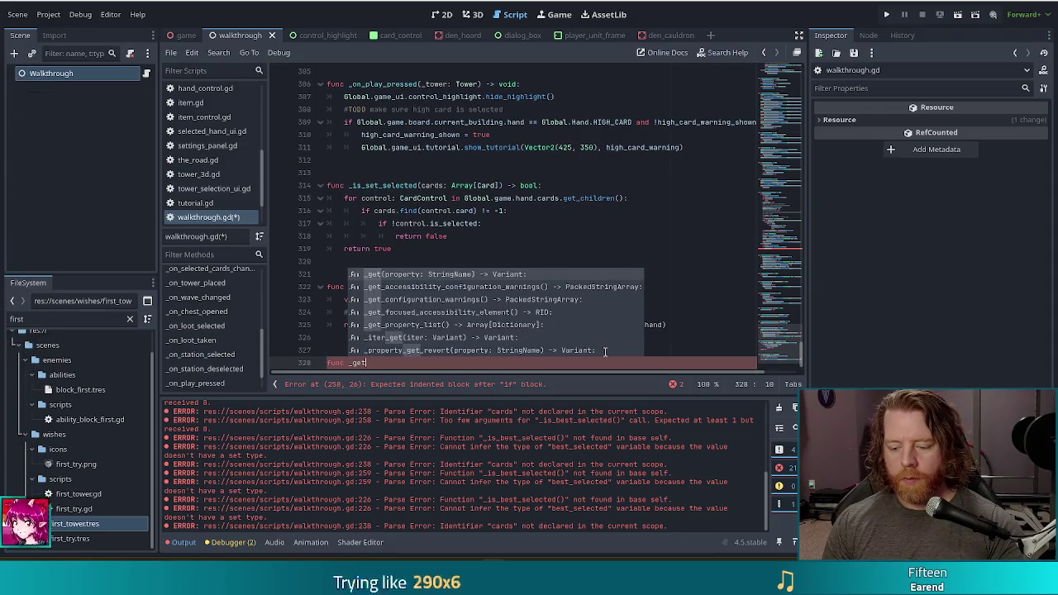
{"action": "type", "text": "_suits "}
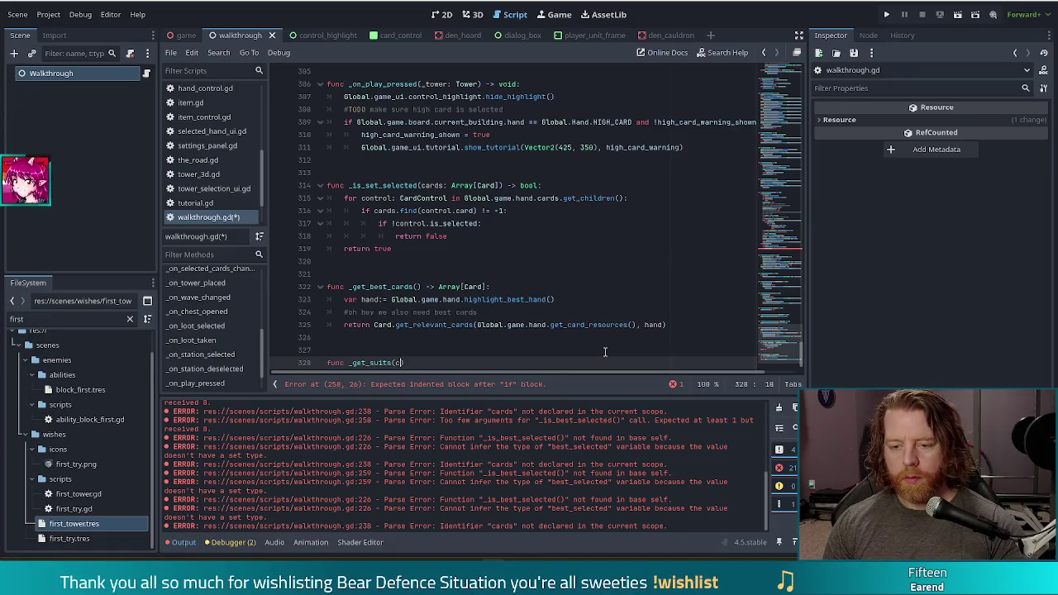
{"action": "type", "text": "ards: Arra"}
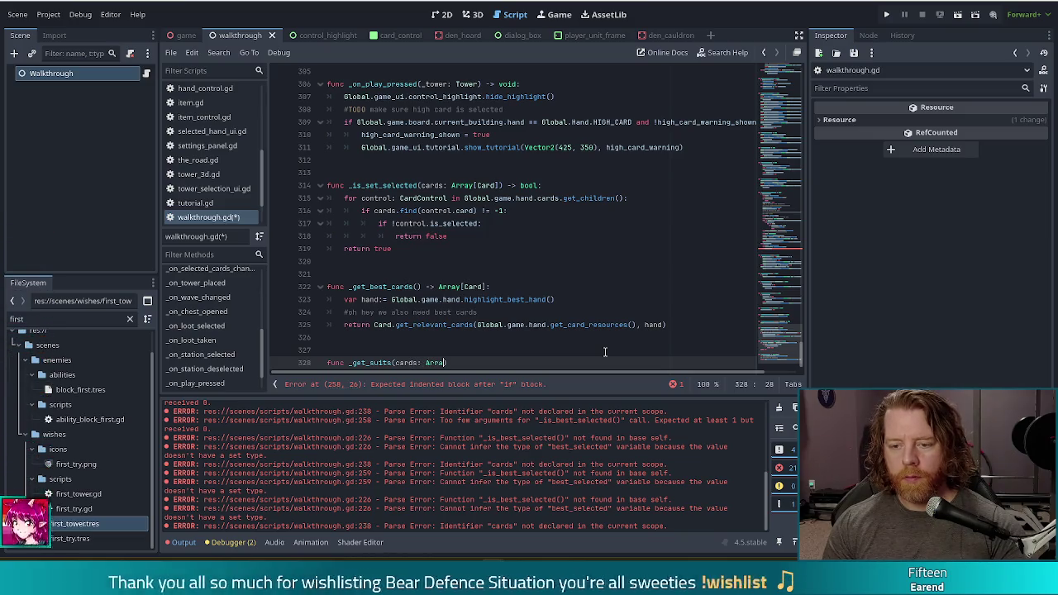
{"action": "type", "text": "y[Card"}
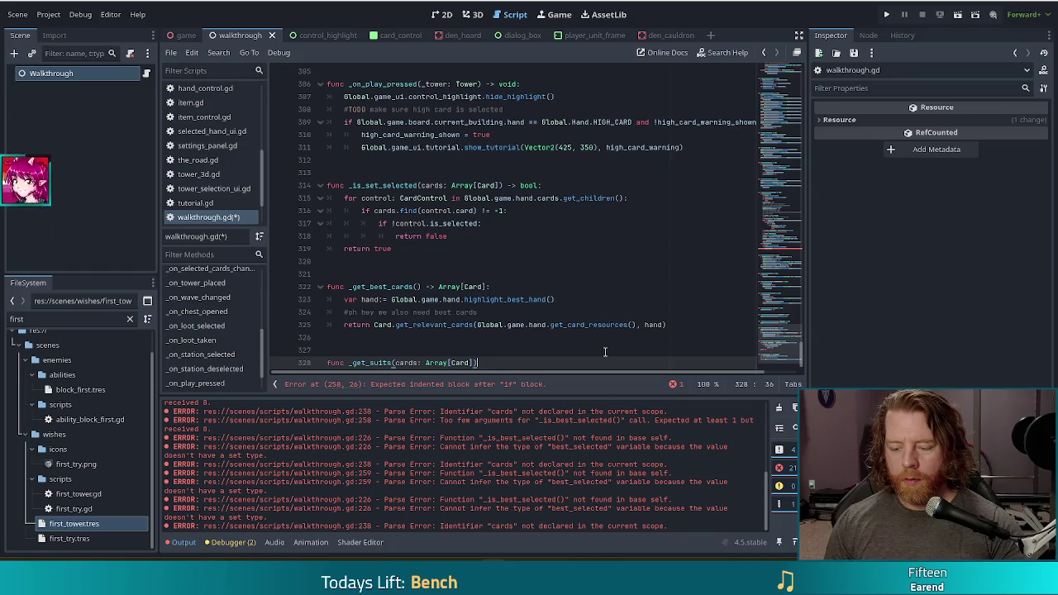
{"action": "type", "text": " ->"}
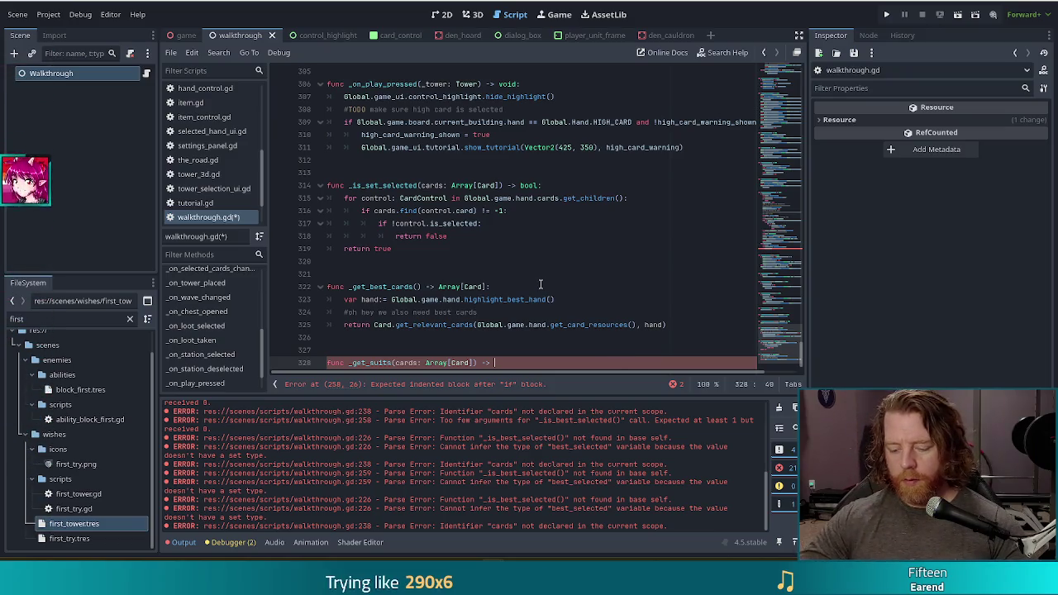
{"action": "type", "text": "[Suit]"}
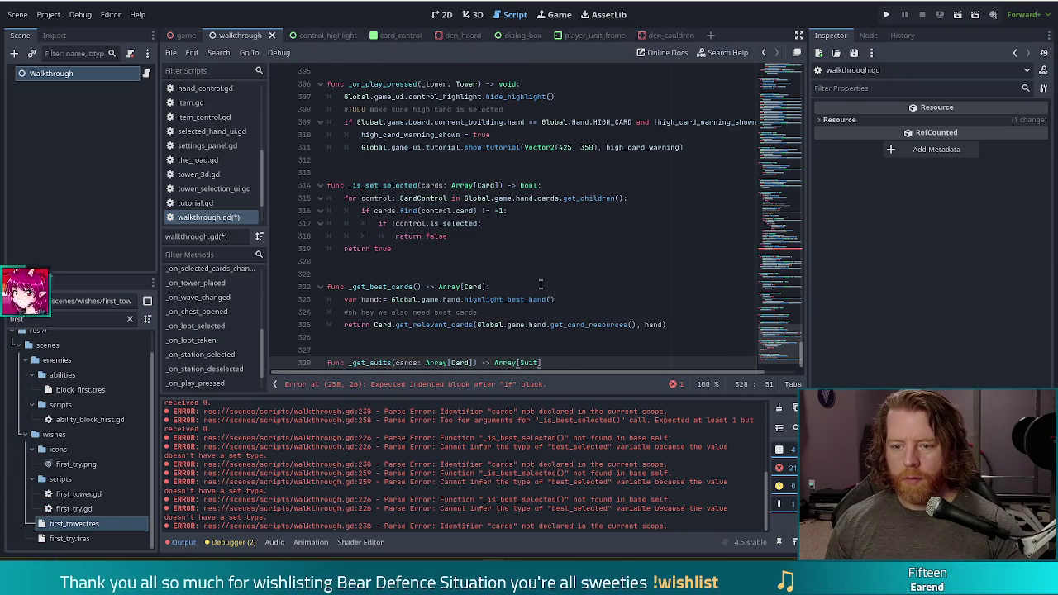
{"action": "type", "text": "var suits: Array[Card.Suit] \t\tfor card in cards: \t\t\tif suits.find(card.suit) == -1: \t\t\t\tsuits.append(card.suit)"}
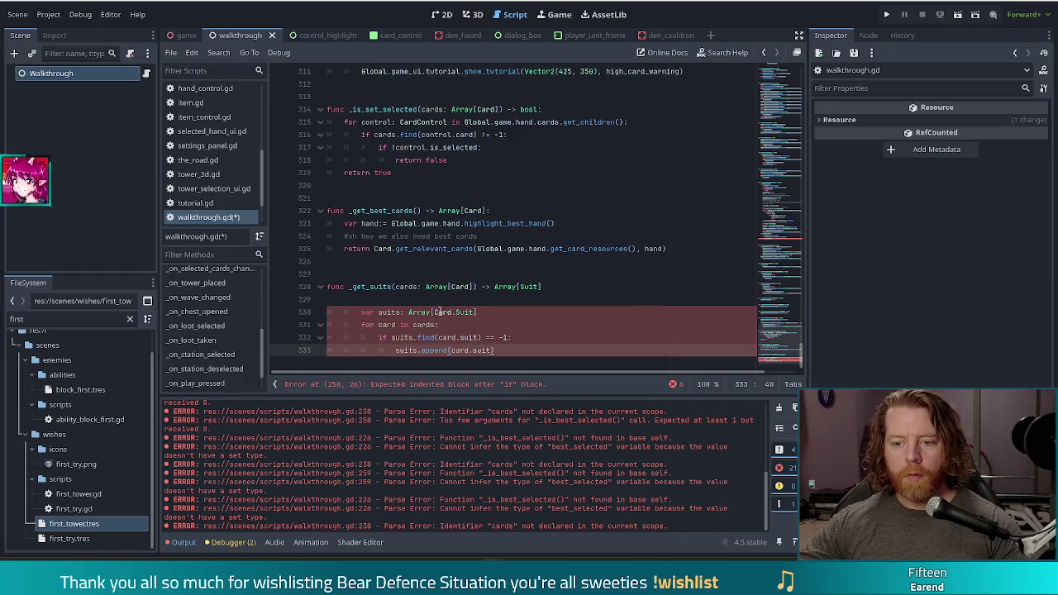
{"action": "left_click", "coordinate": [453, 300]}
{"action": "key", "text": "BackSpace"}
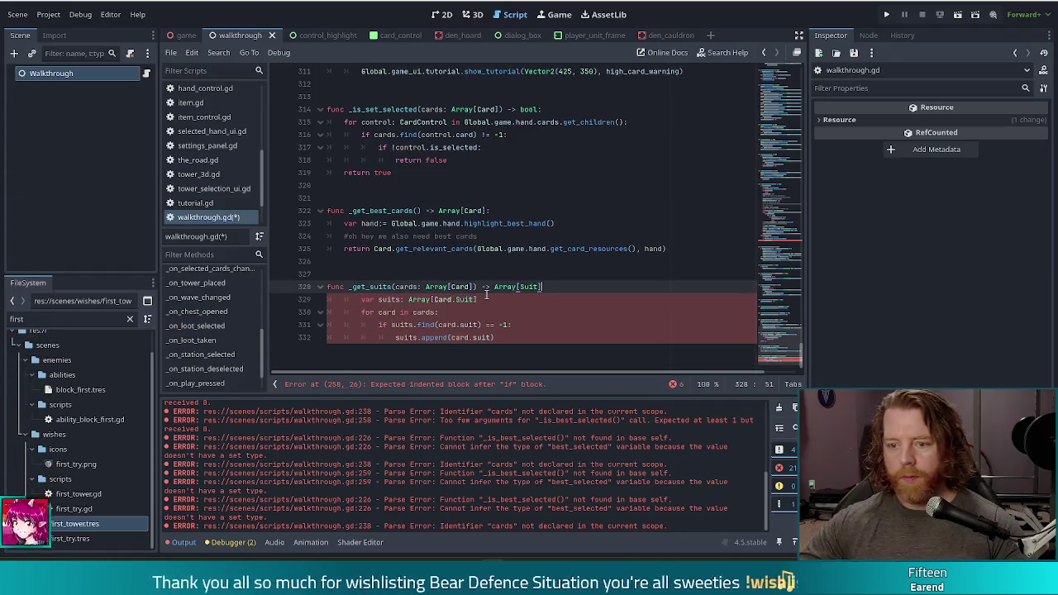
{"action": "left_click_drag", "start_coordinate": [405, 300], "coordinate": [421, 338]}
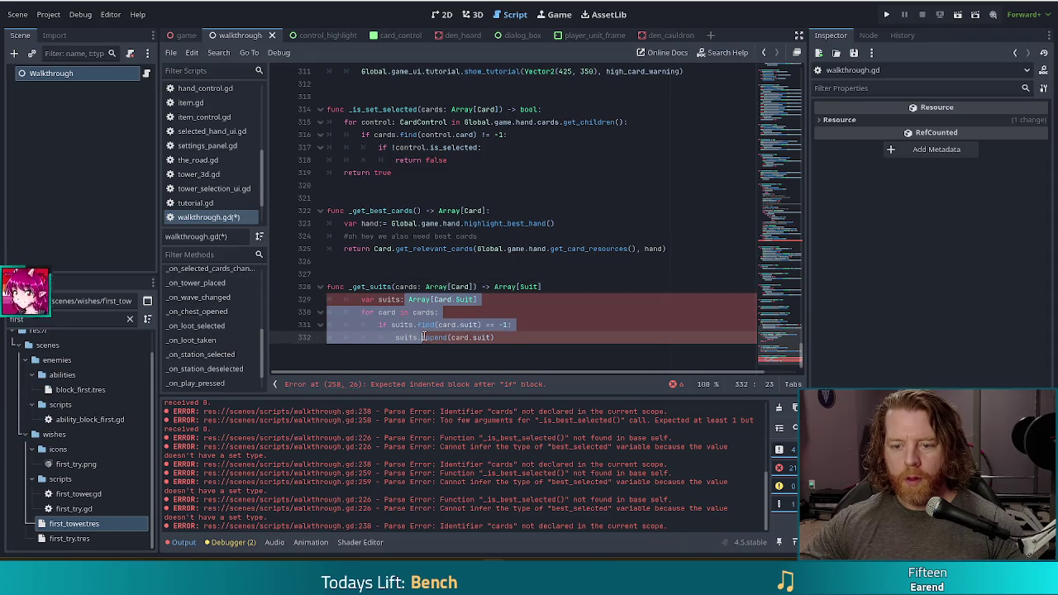
{"action": "key", "text": "shift+Tab"}
- Make the return type Array[Card.Suit], add the colon, and end with 'return suits'
{"action": "left_click", "coordinate": [529, 287]}
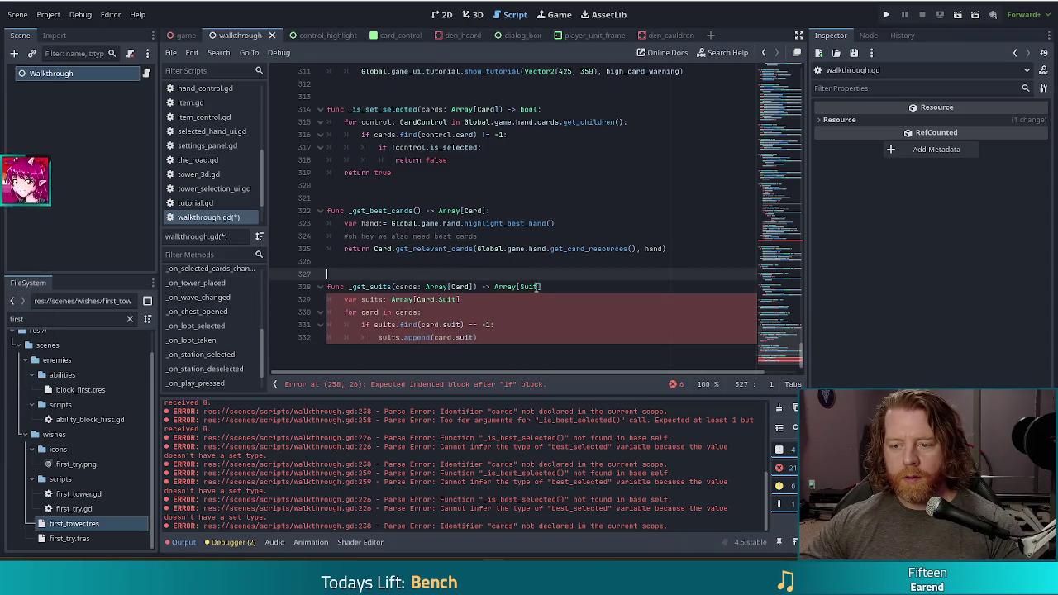
{"action": "type", "text": "Card."}
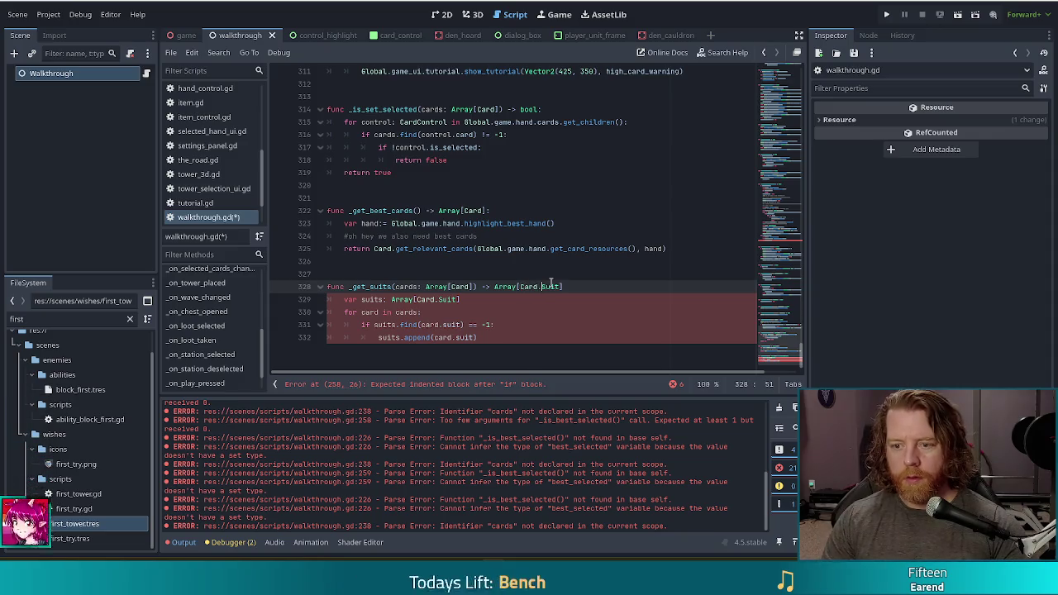
{"action": "left_click", "coordinate": [443, 313]}
{"action": "key", "text": "ctrl+End"}
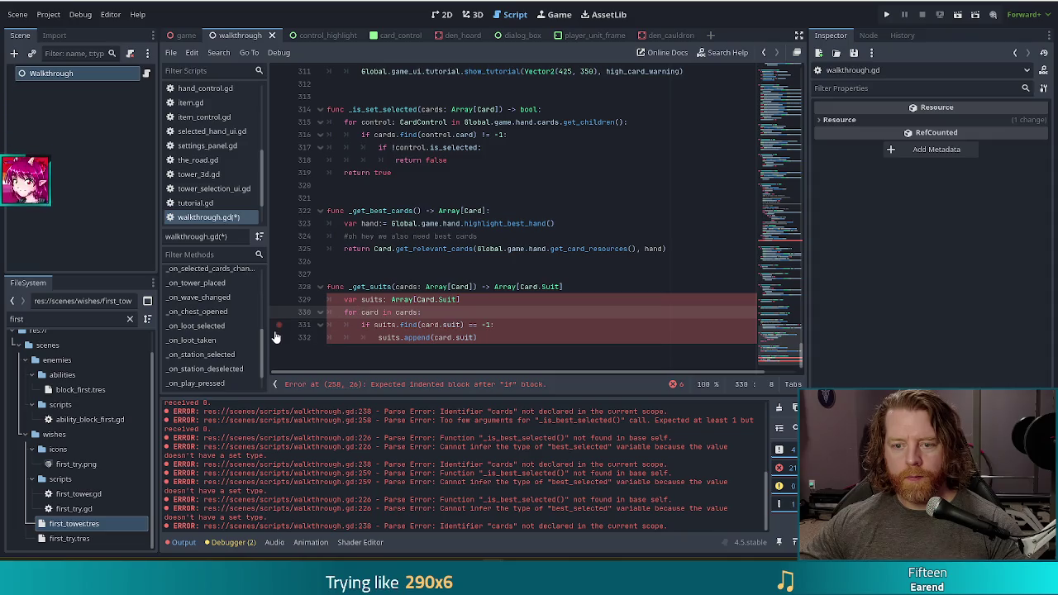
{"action": "left_click", "coordinate": [614, 286]}
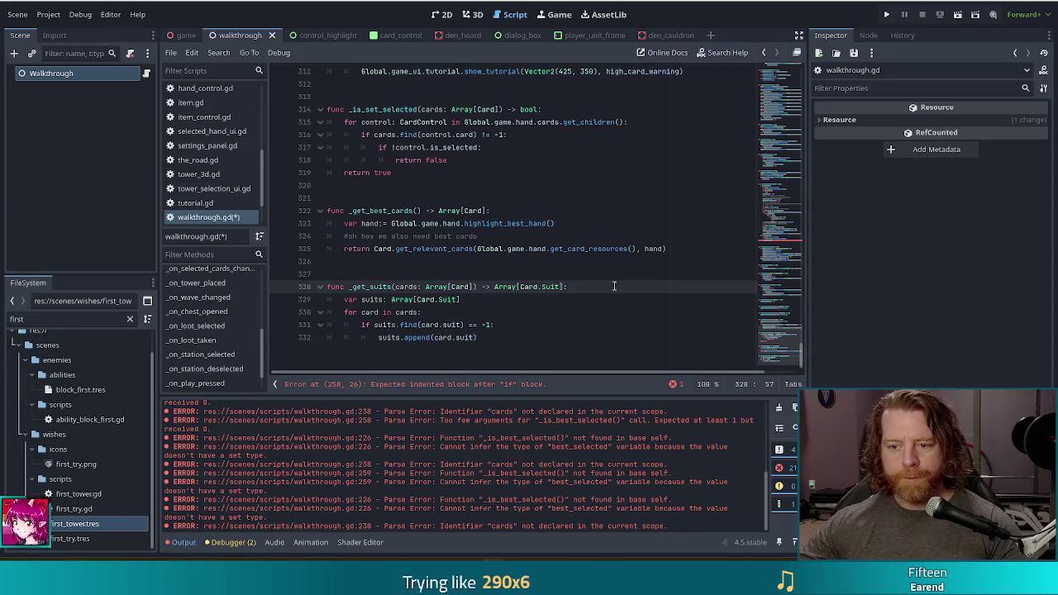
{"action": "key", "text": "Down"}
{"action": "key", "text": "Down"}
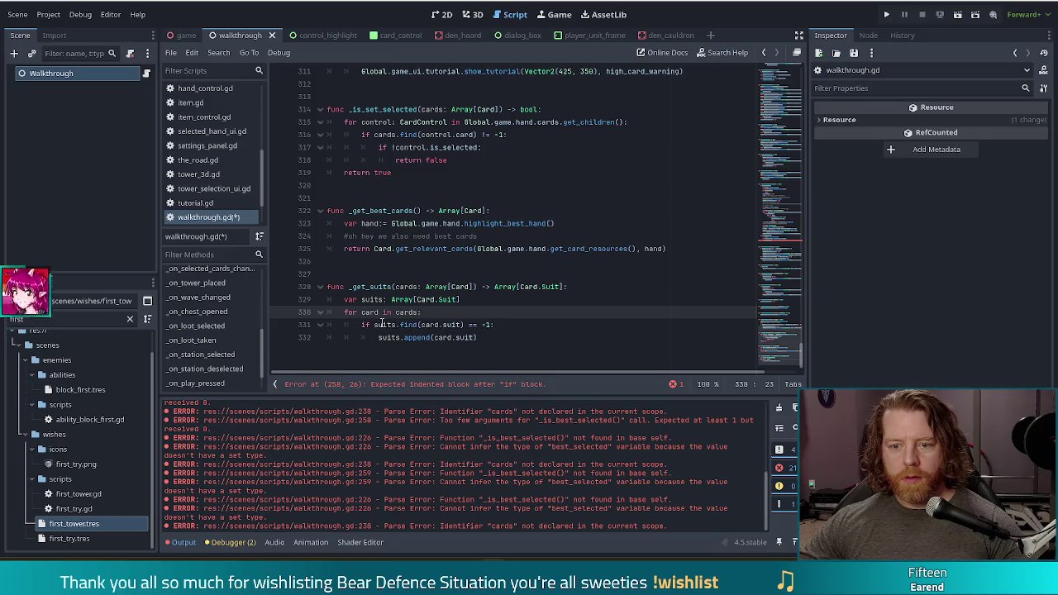
{"action": "left_click", "coordinate": [514, 344]}
{"action": "key", "text": "Return"}
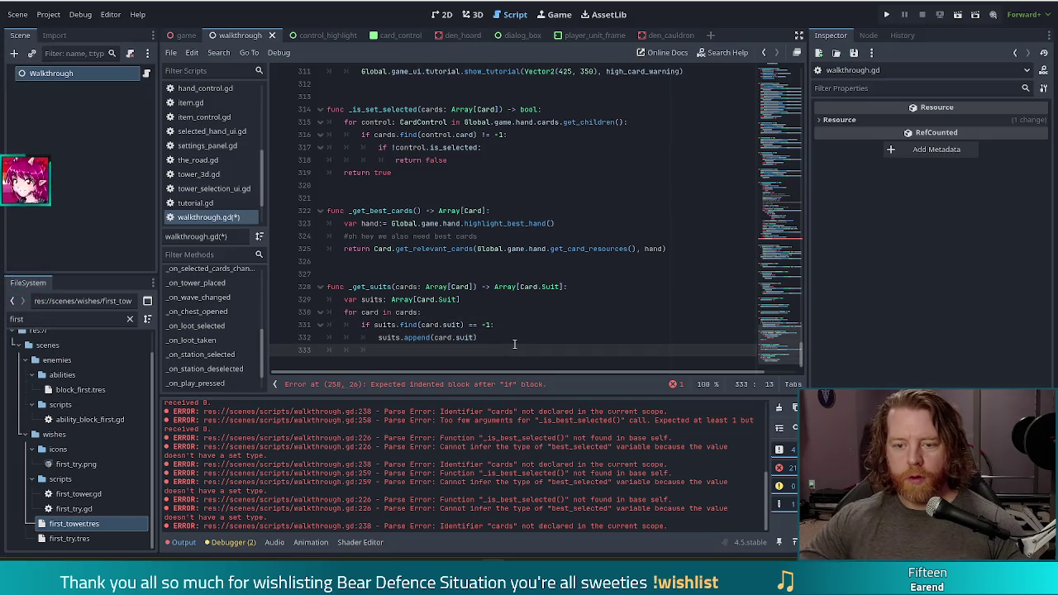
{"action": "key", "text": "BackSpace"}
{"action": "key", "text": "BackSpace"}
{"action": "type", "text": "rn suits"}
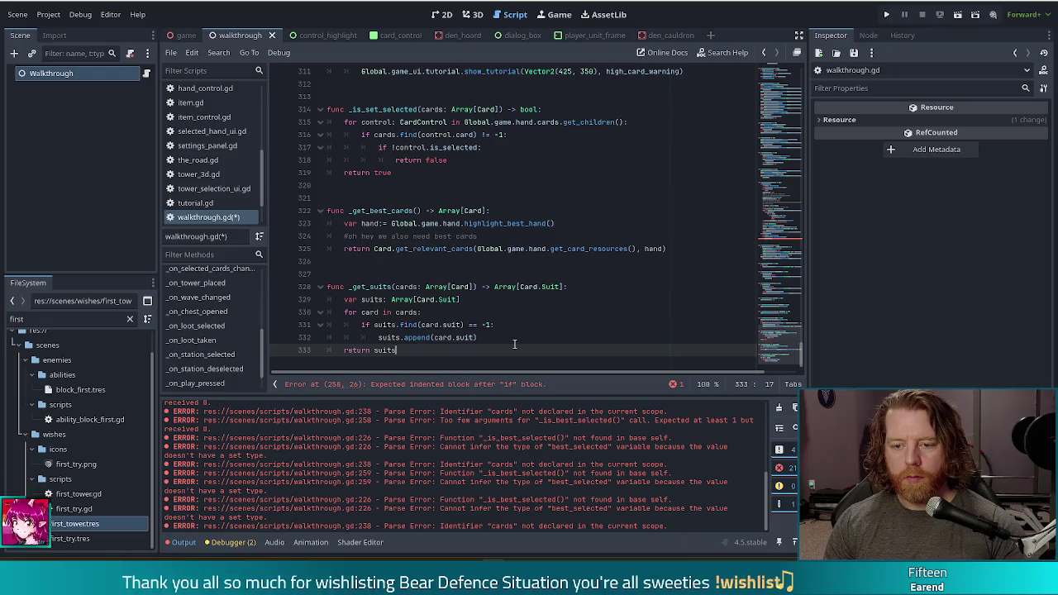
{"action": "left_click", "coordinate": [328, 287]}
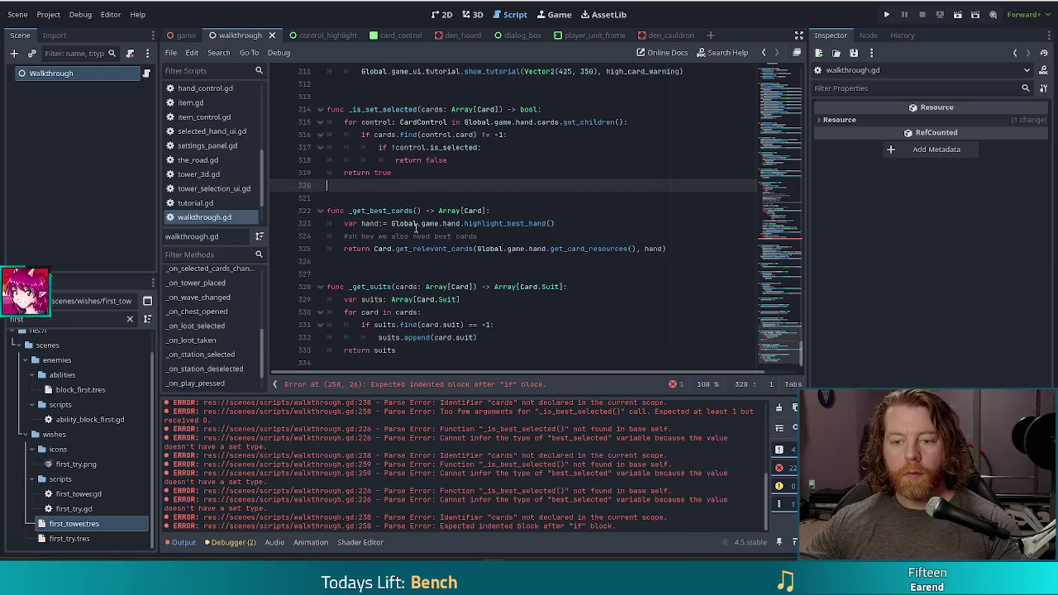
{"action": "scroll", "coordinate": [497, 207], "scroll_direction": "up", "scroll_amount": 5}
{"action": "left_click_drag", "start_coordinate": [776, 337], "coordinate": [779, 301]}
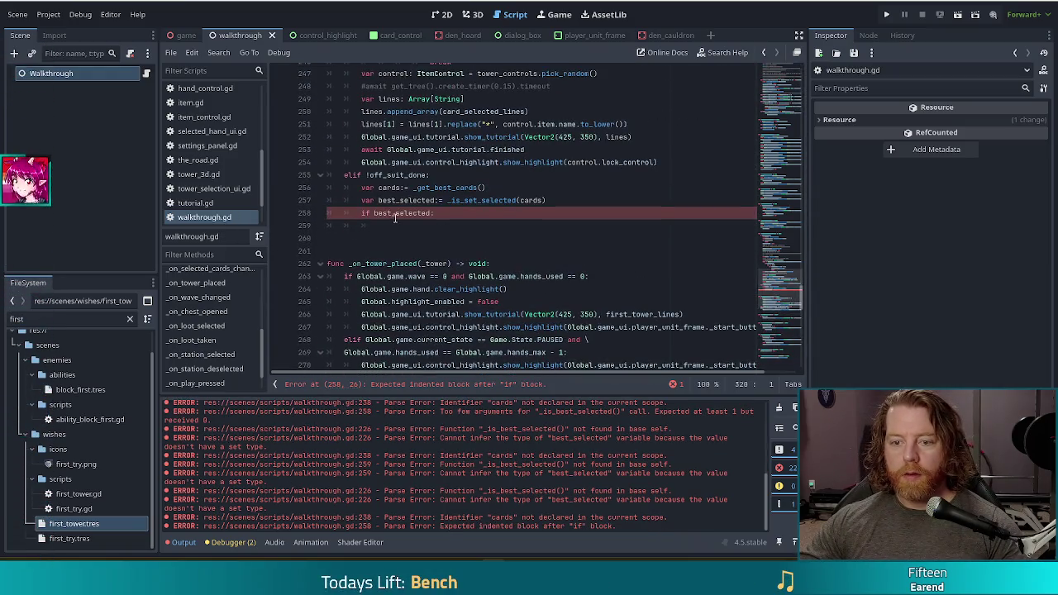
{"action": "left_click", "coordinate": [460, 225]}
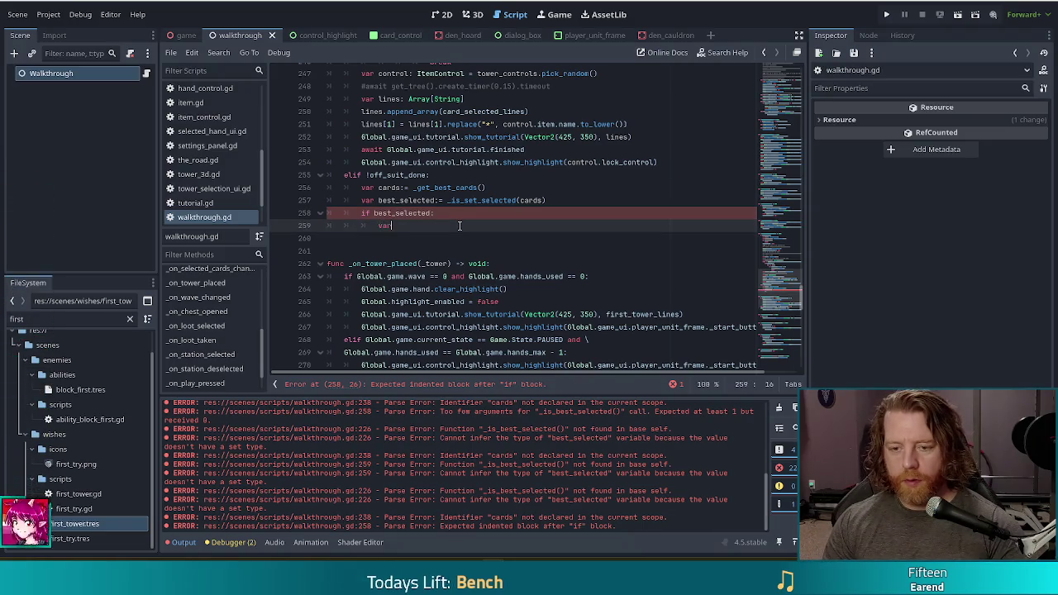
{"action": "type", "text": "var suits:= "}
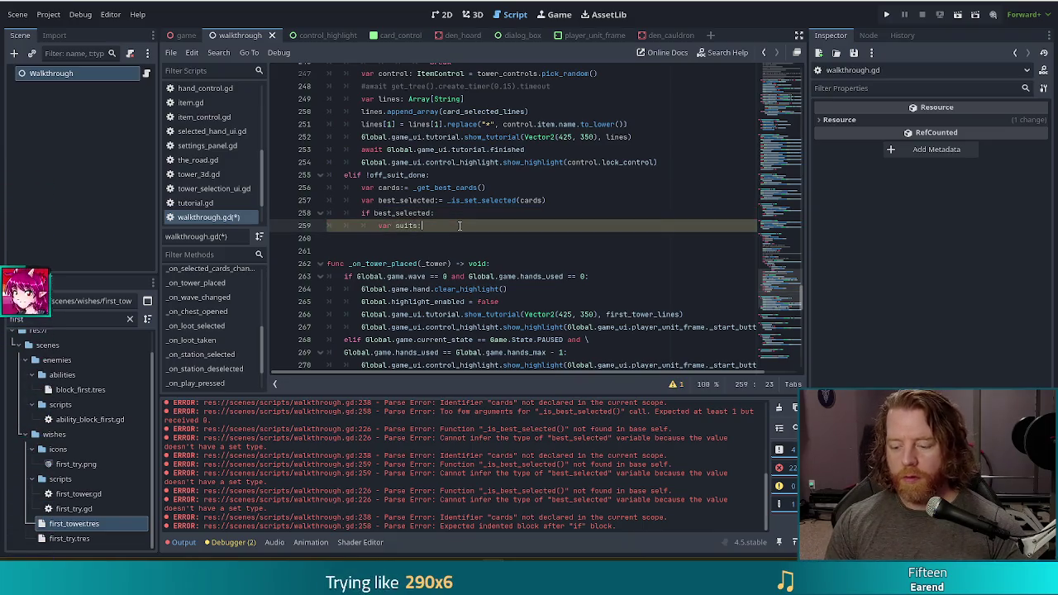
{"action": "type", "text": "_get"}
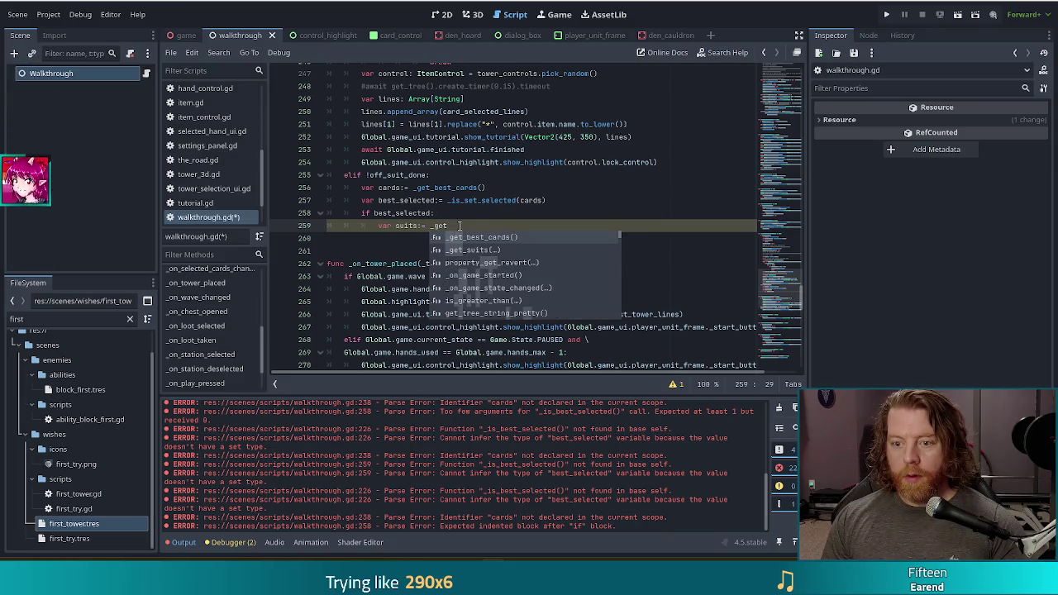
{"action": "key", "text": "Down"}
{"action": "key", "text": "Return"}
{"action": "type", "text": "rd"}
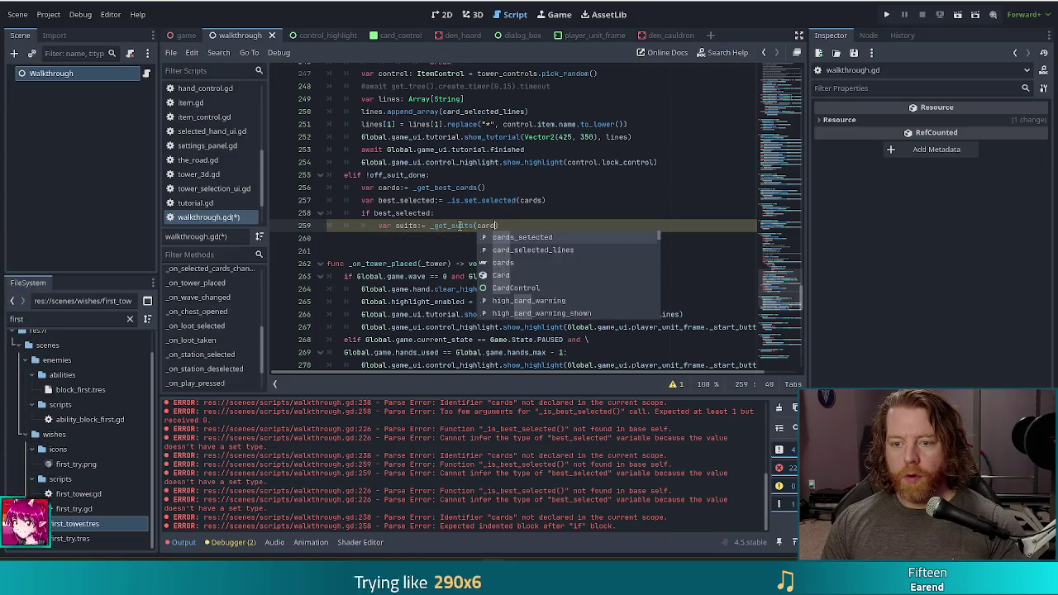
{"action": "type", "text": "s)"}
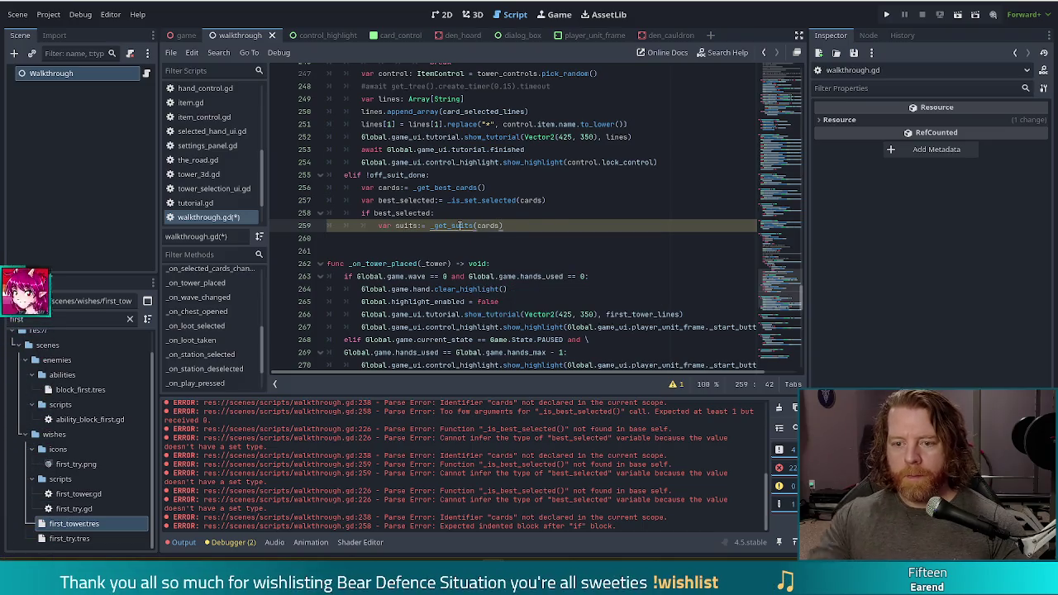
{"action": "scroll", "coordinate": [430, 225], "scroll_direction": "up", "scroll_amount": 6}
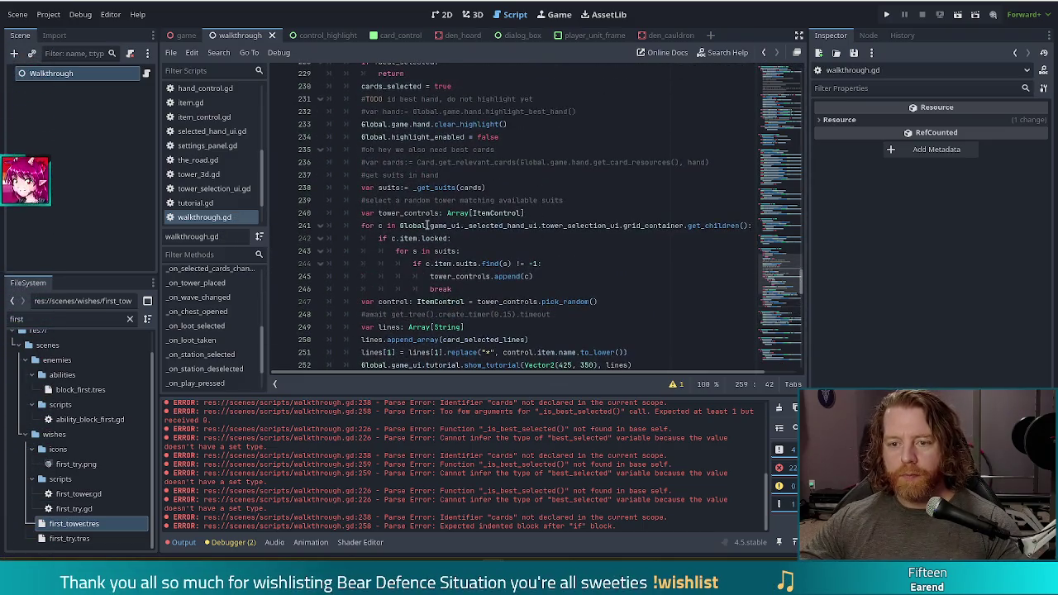
{"action": "left_click", "coordinate": [430, 213]}
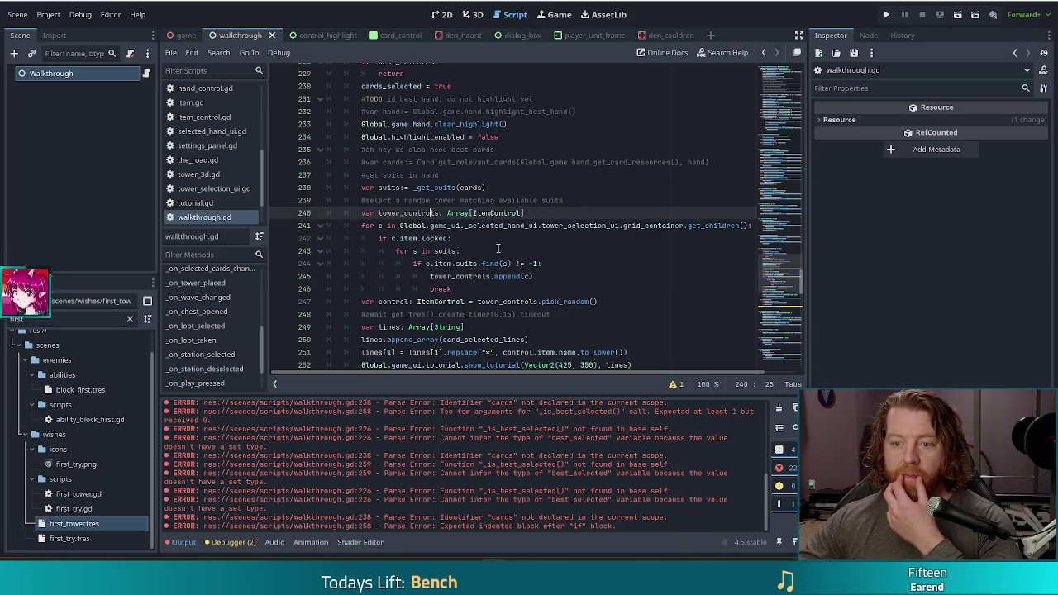
{"action": "left_click", "coordinate": [434, 238]}
{"action": "left_click_drag", "start_coordinate": [428, 249], "coordinate": [487, 288]}
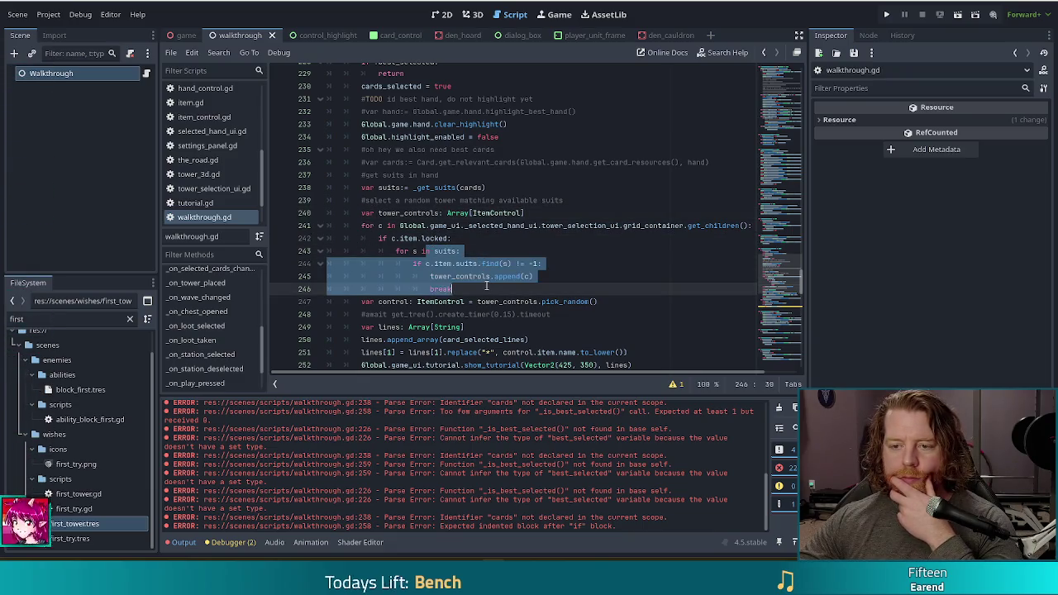
{"action": "left_click", "coordinate": [440, 213]}
{"action": "scroll", "coordinate": [452, 219], "scroll_direction": "down", "scroll_amount": 2}
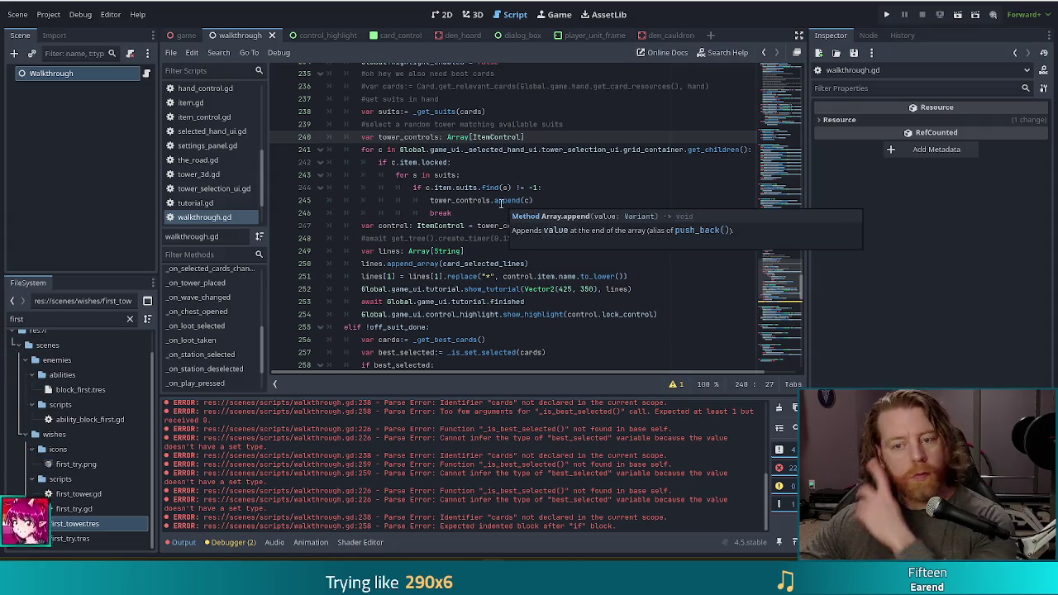
{"action": "left_click", "coordinate": [481, 149]}
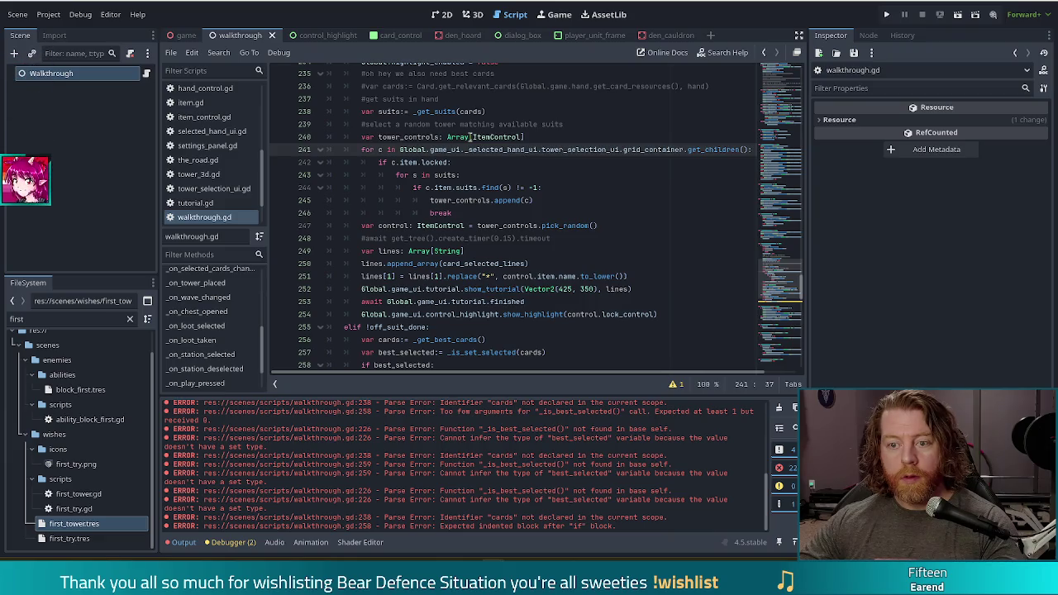
{"action": "mouse_move", "coordinate": [470, 138]}
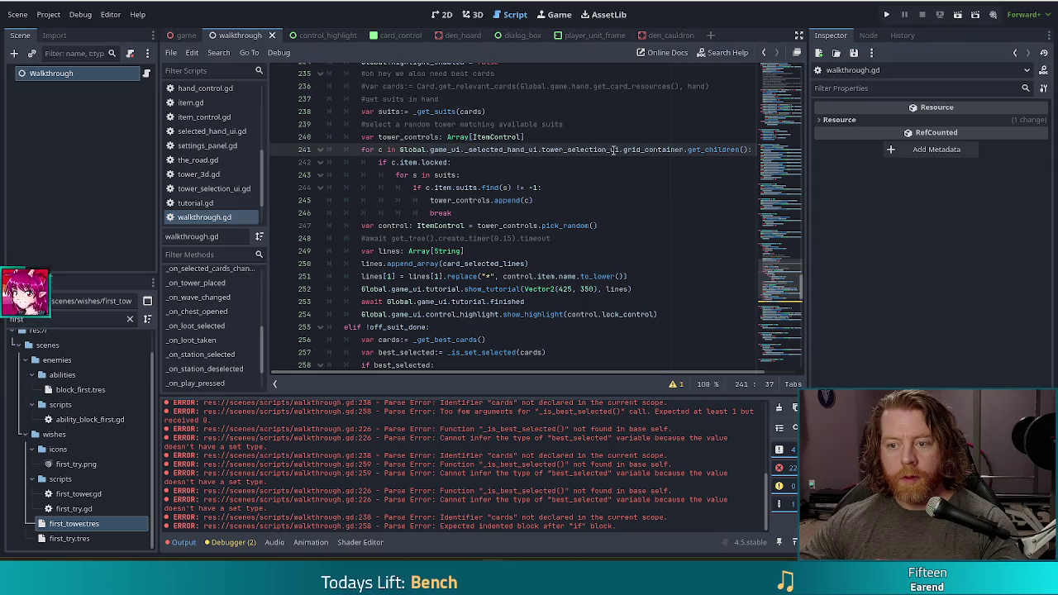
{"action": "left_click_drag", "start_coordinate": [401, 150], "coordinate": [620, 150]}
{"action": "key", "text": "ctrl+c"}
{"action": "scroll", "coordinate": [595, 248], "scroll_direction": "down", "scroll_amount": 5}
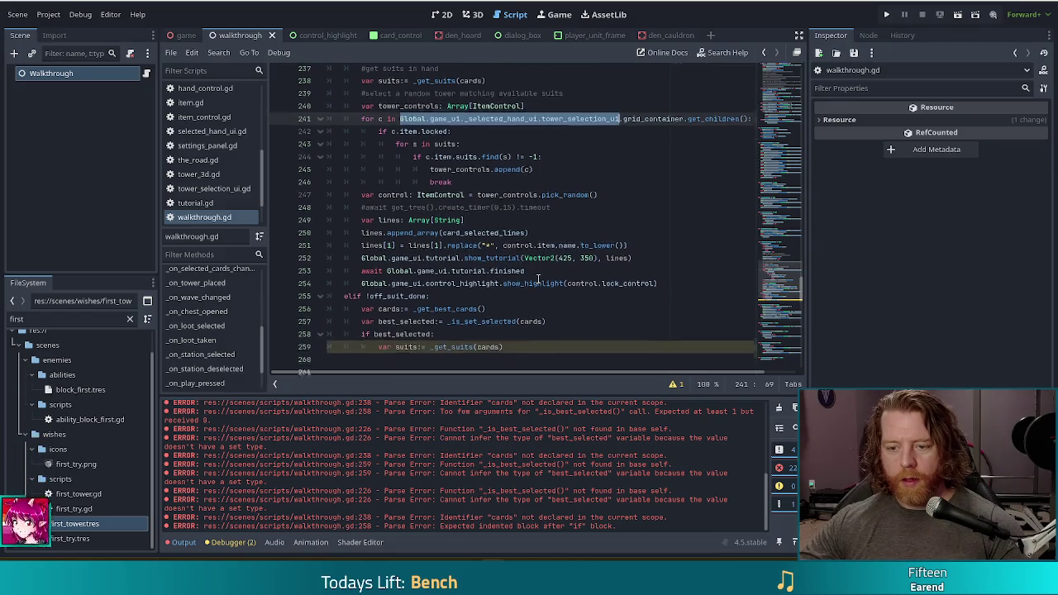
{"action": "left_click", "coordinate": [533, 169]}
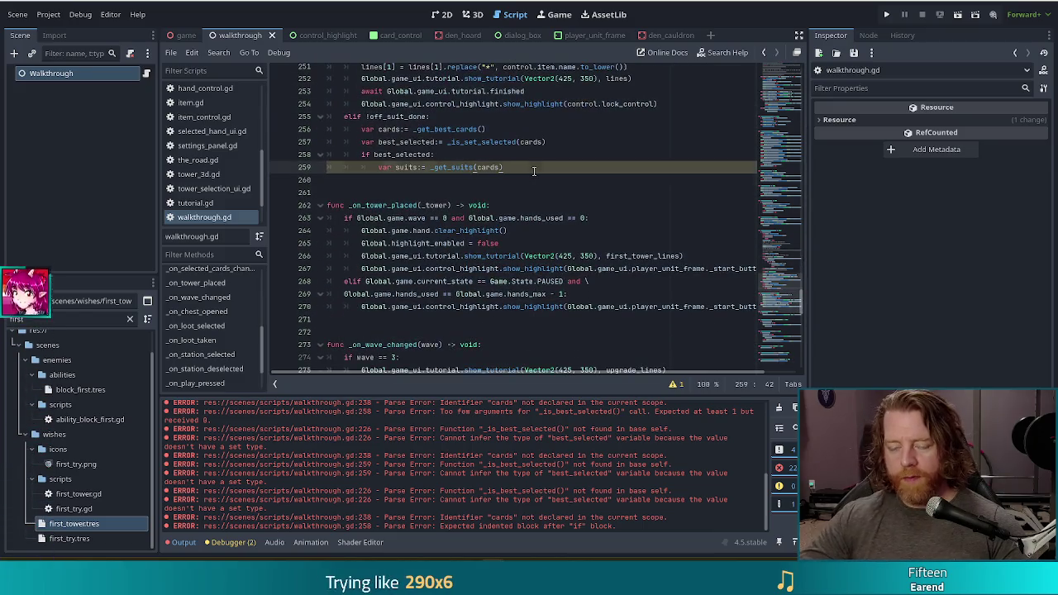
- On new line 260, write the tower_selection_ui.selected_tower_control.item. reference
{"action": "key", "text": "Return"}
{"action": "key", "text": "ctrl+v"}
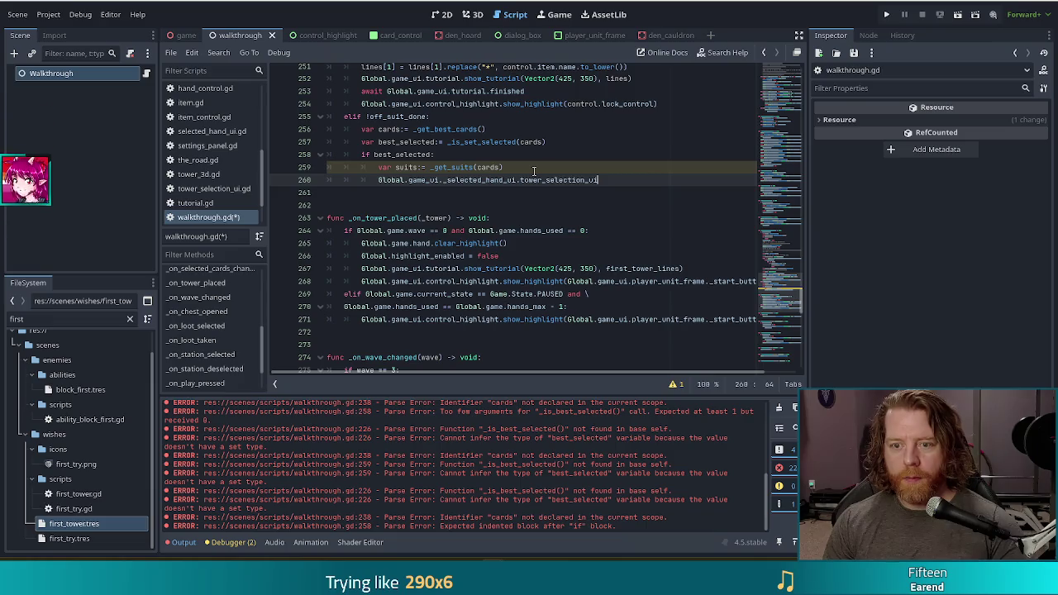
{"action": "type", "text": "sel"}
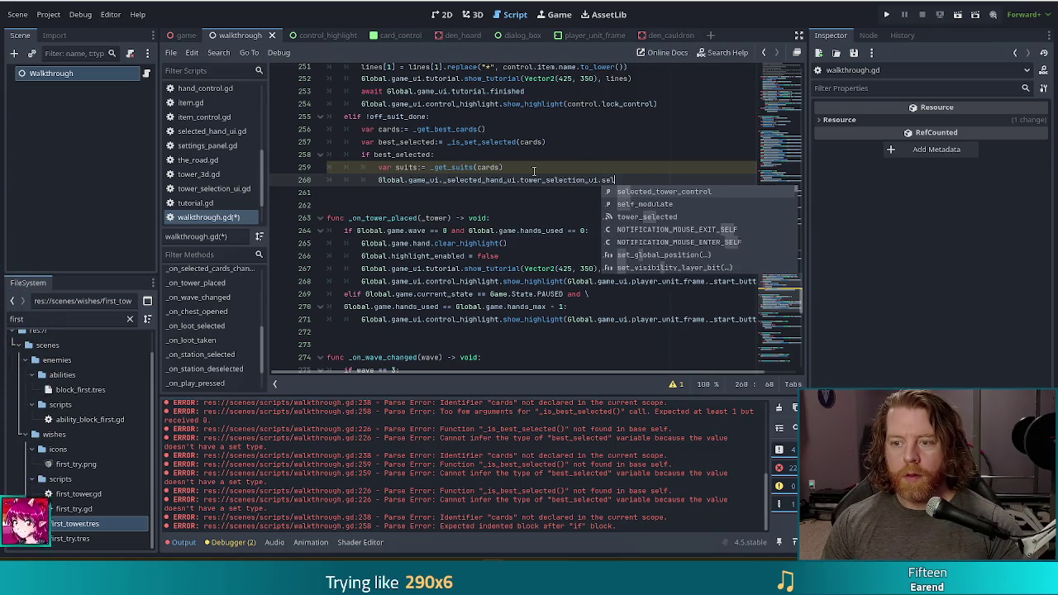
{"action": "key", "text": "Return"}
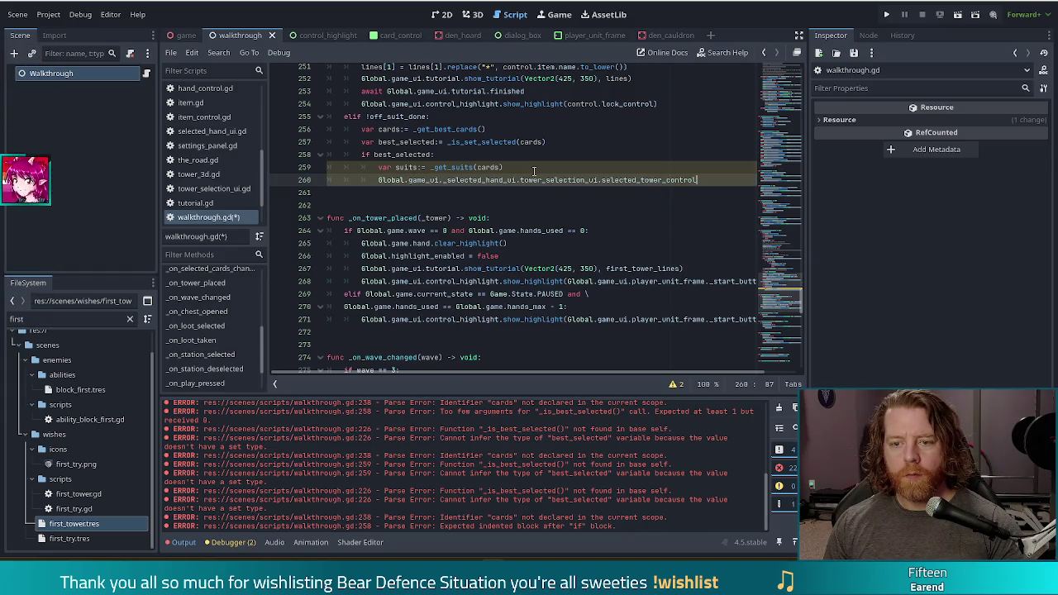
{"action": "key", "text": "Home"}
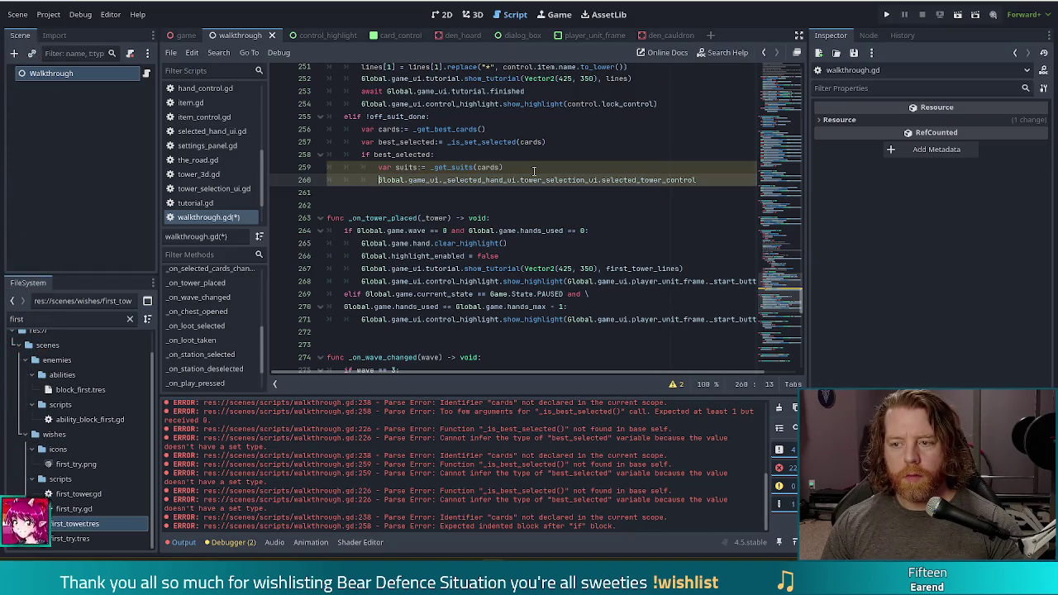
{"action": "key", "text": "End"}
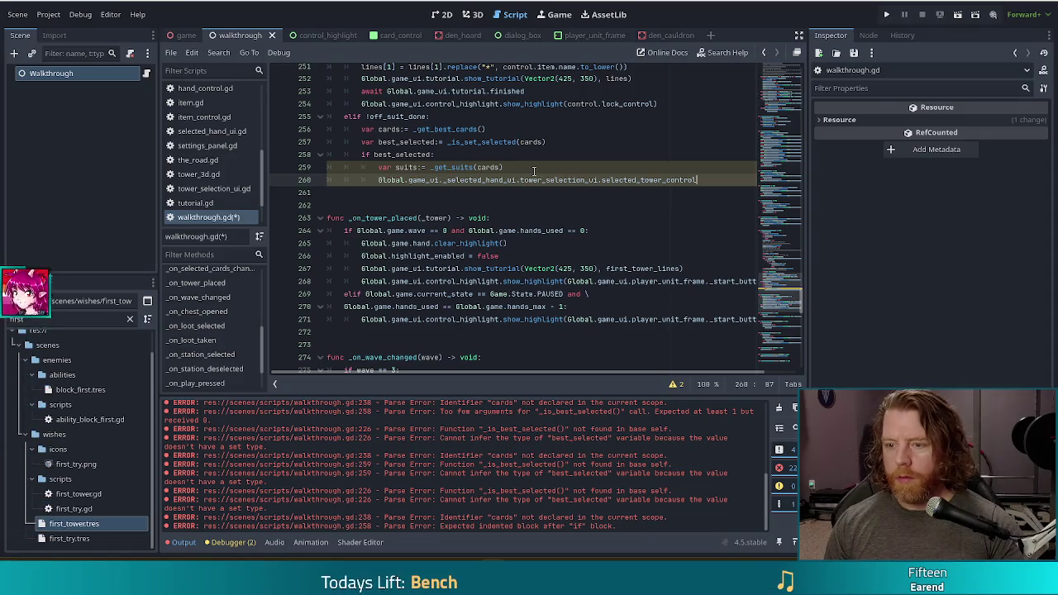
{"action": "type", "text": ".item."}
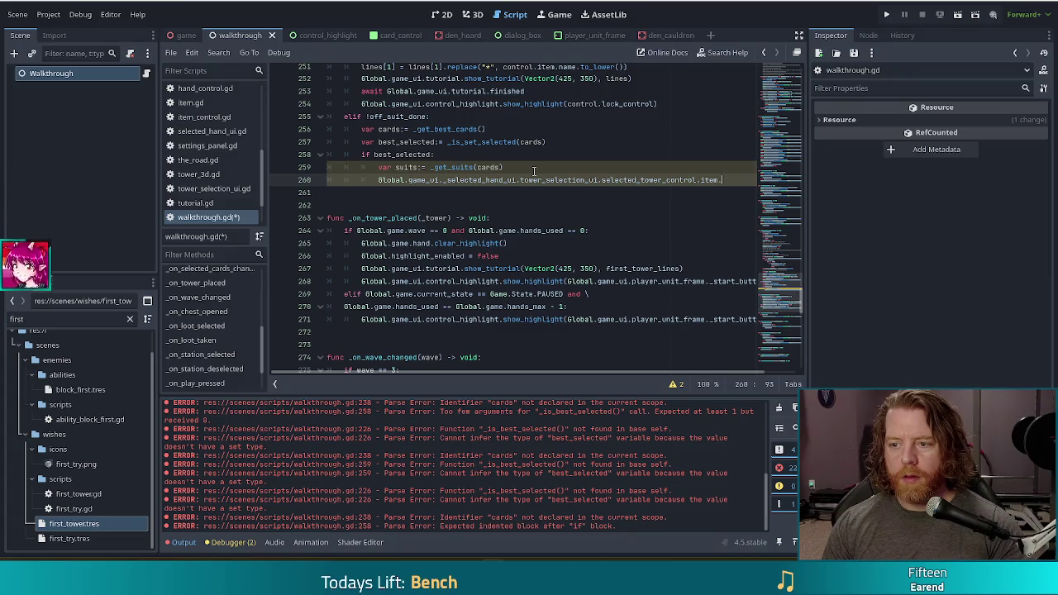
{"action": "key", "text": "BackSpace"}
{"action": "type", "text": "."}
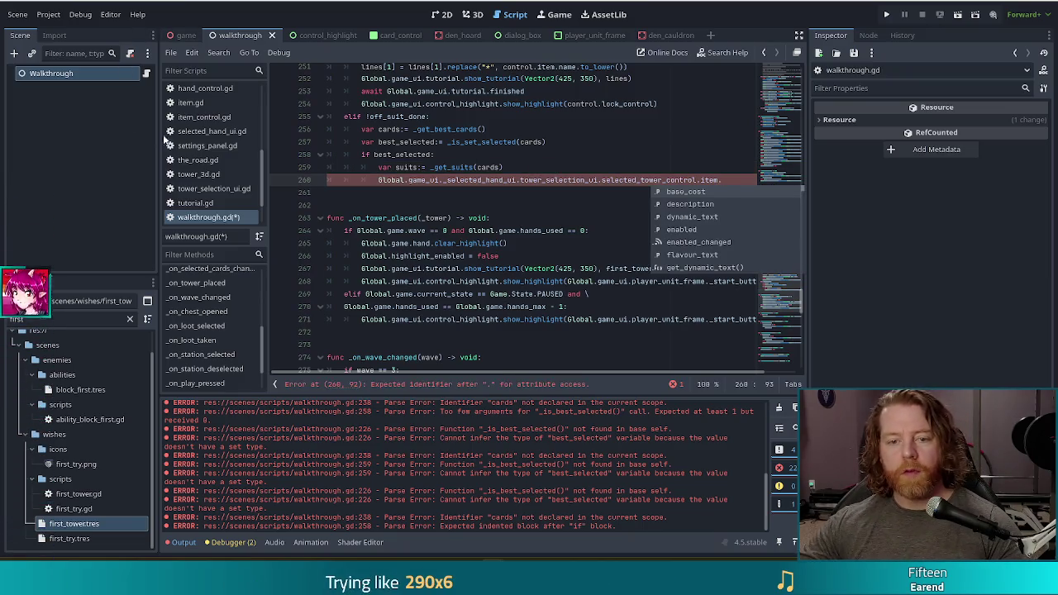
{"action": "scroll", "coordinate": [229, 146], "scroll_direction": "down", "scroll_amount": 2}
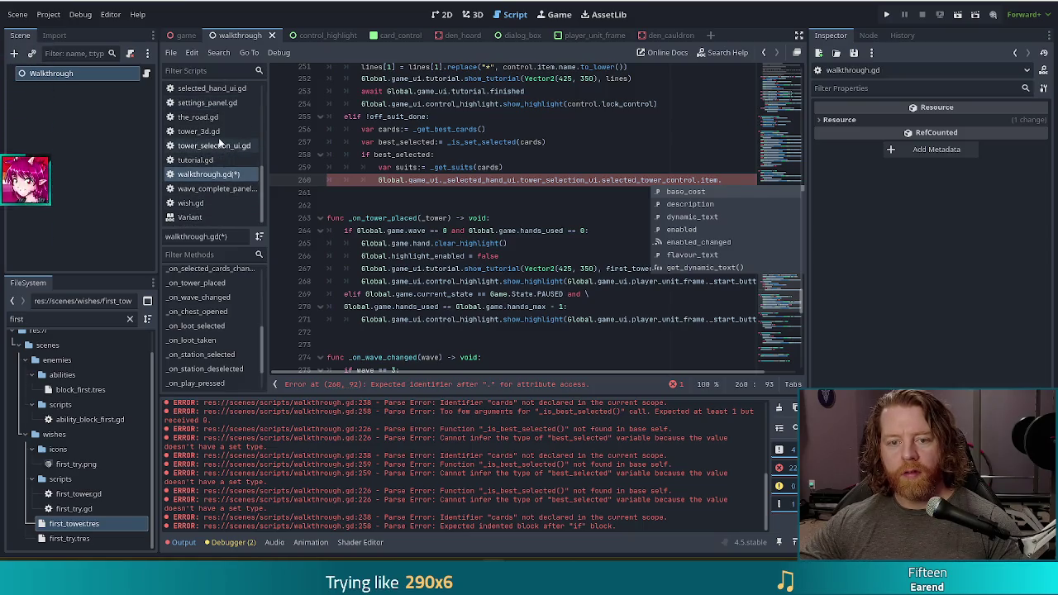
{"action": "scroll", "coordinate": [227, 146], "scroll_direction": "up", "scroll_amount": 3}
{"action": "scroll", "coordinate": [226, 144], "scroll_direction": "up", "scroll_amount": 2}
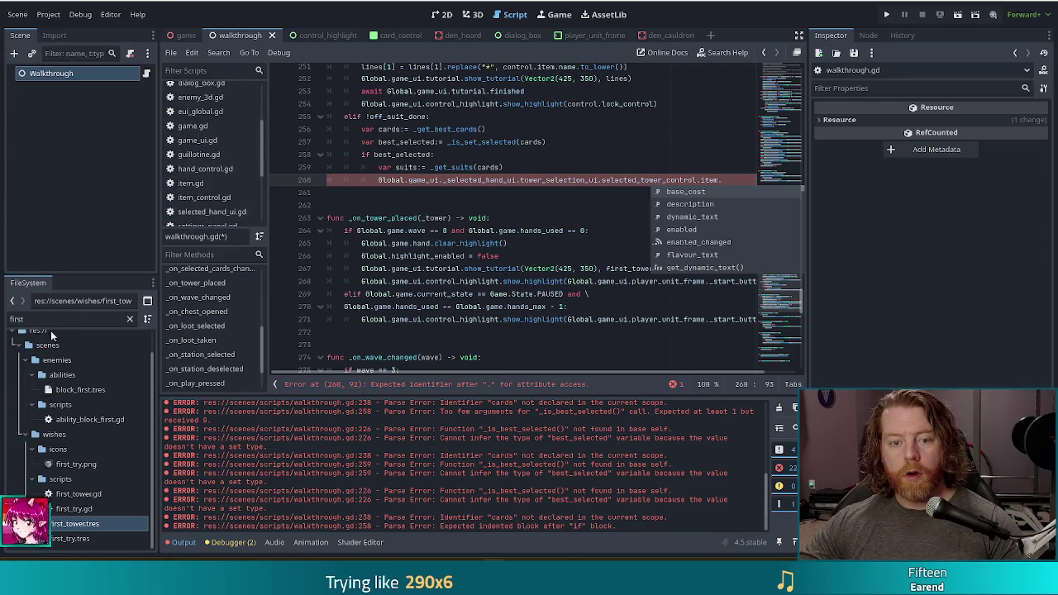
- Filter the FileSystem dock for tower.gd and open tower.gd in the script editor
{"action": "double_click", "coordinate": [17, 320]}
{"action": "type", "text": "tower.gd"}
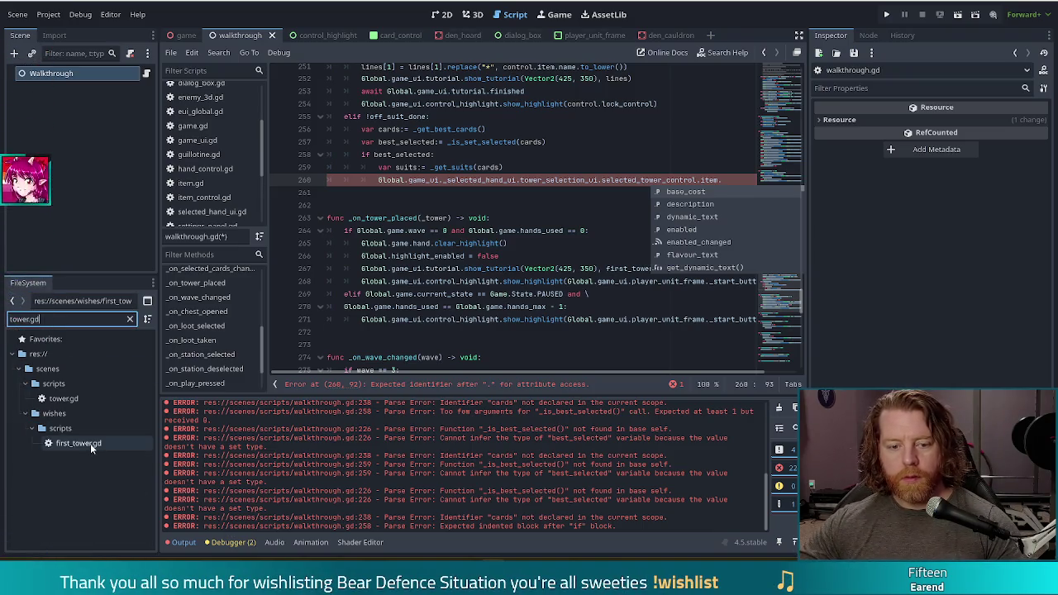
{"action": "double_click", "coordinate": [90, 443]}
{"action": "left_click", "coordinate": [65, 399]}
{"action": "double_click", "coordinate": [65, 400]}
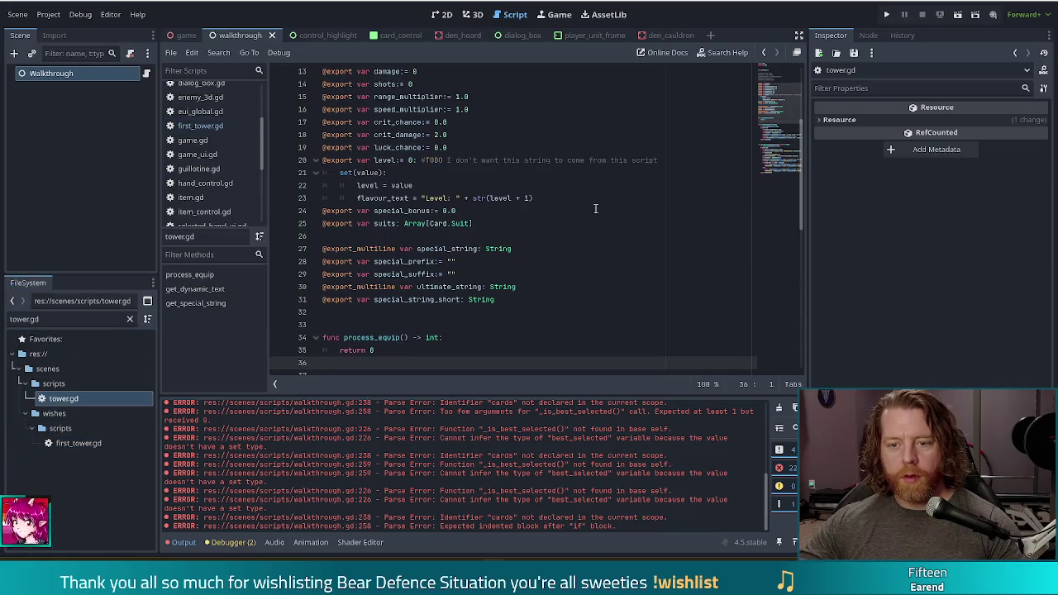
{"action": "left_click", "coordinate": [546, 211]}
{"action": "left_click", "coordinate": [486, 224]}
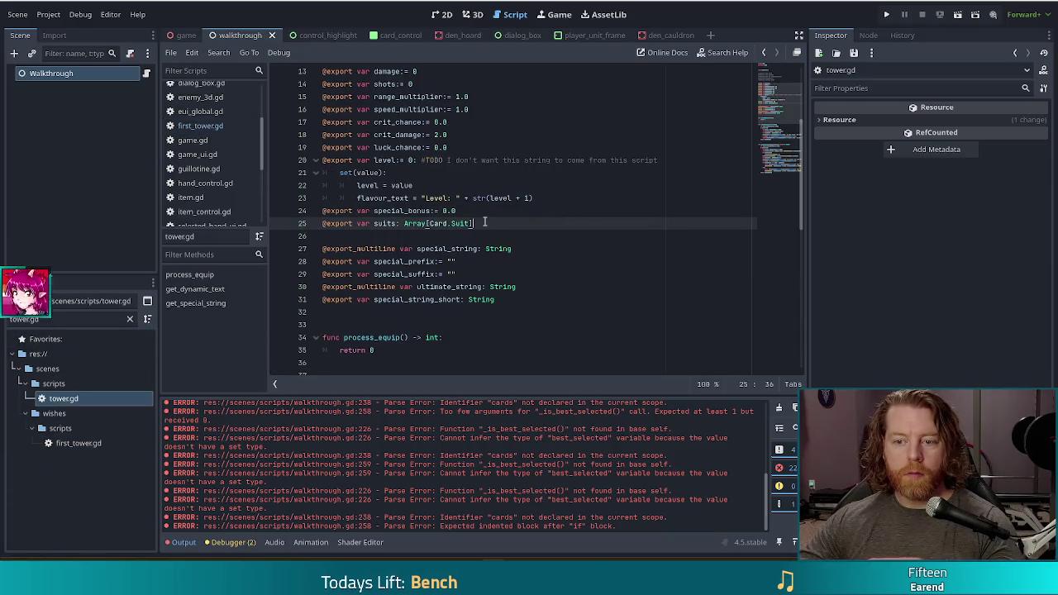
{"action": "left_click_drag", "start_coordinate": [485, 223], "coordinate": [315, 223]}
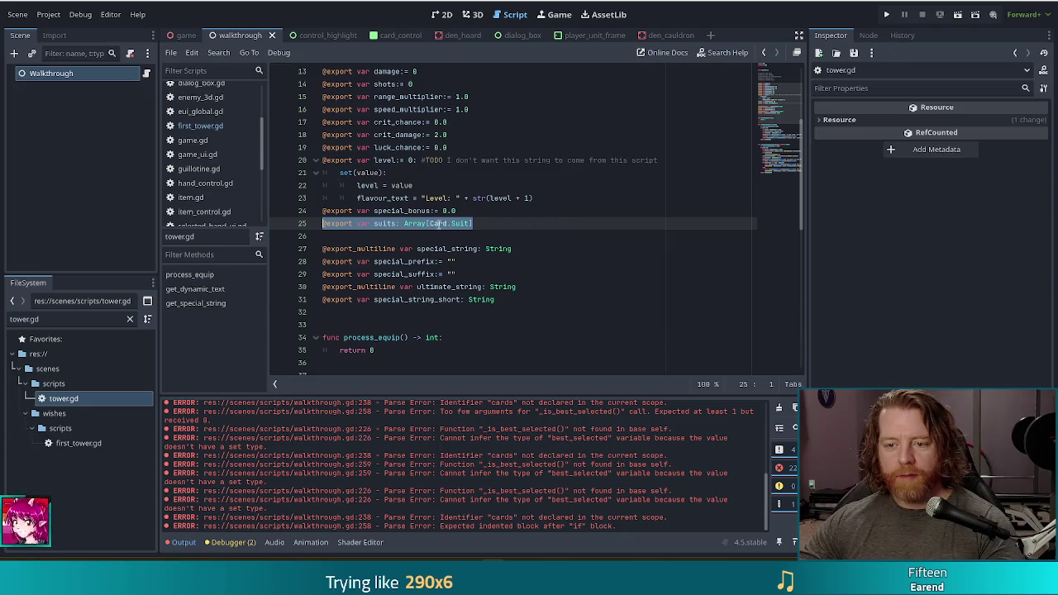
{"action": "left_click", "coordinate": [494, 223]}
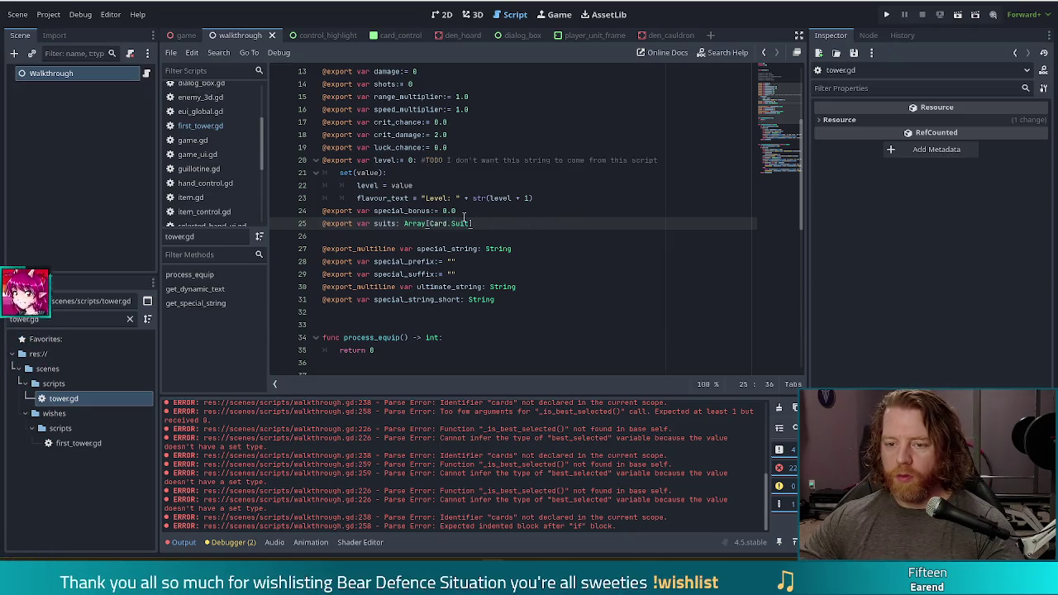
{"action": "scroll", "coordinate": [639, 223], "scroll_direction": "down", "scroll_amount": 4}
{"action": "left_click", "coordinate": [636, 224]}
{"action": "key", "text": "alt+Left"}
{"action": "key", "text": "alt+Left"}
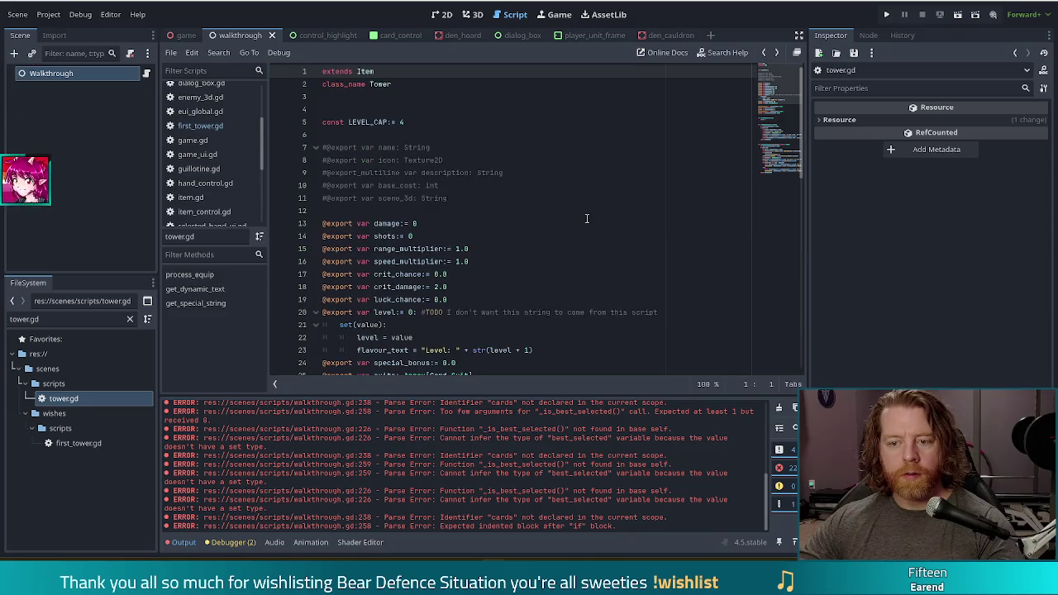
- Turn line 260 into 'for s in ...selected_tower_control.item.suits:'
{"action": "key", "text": "alt+Right"}
{"action": "key", "text": "alt+Right"}
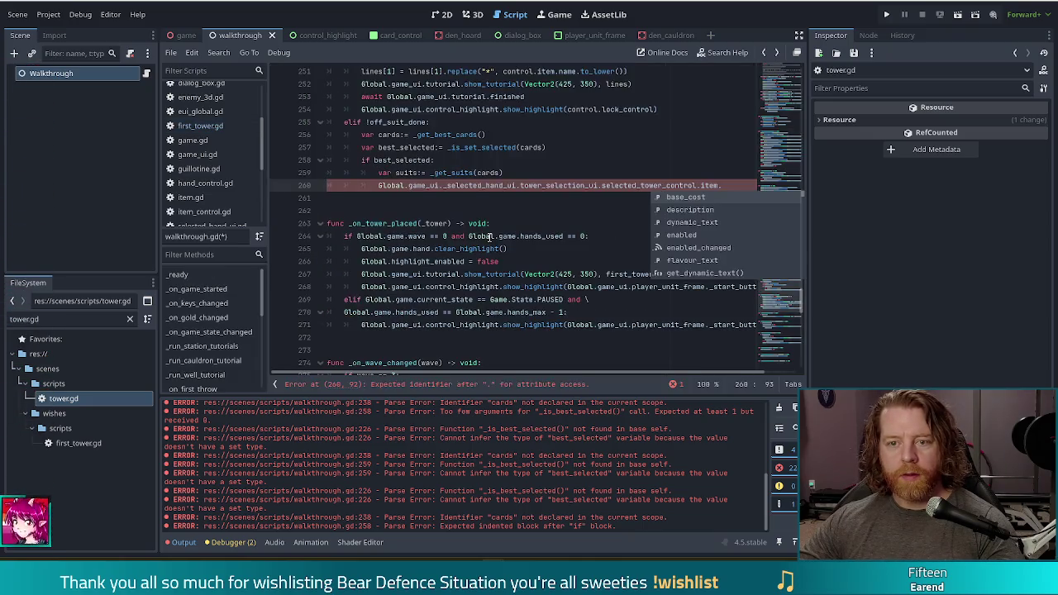
{"action": "key", "text": "Escape"}
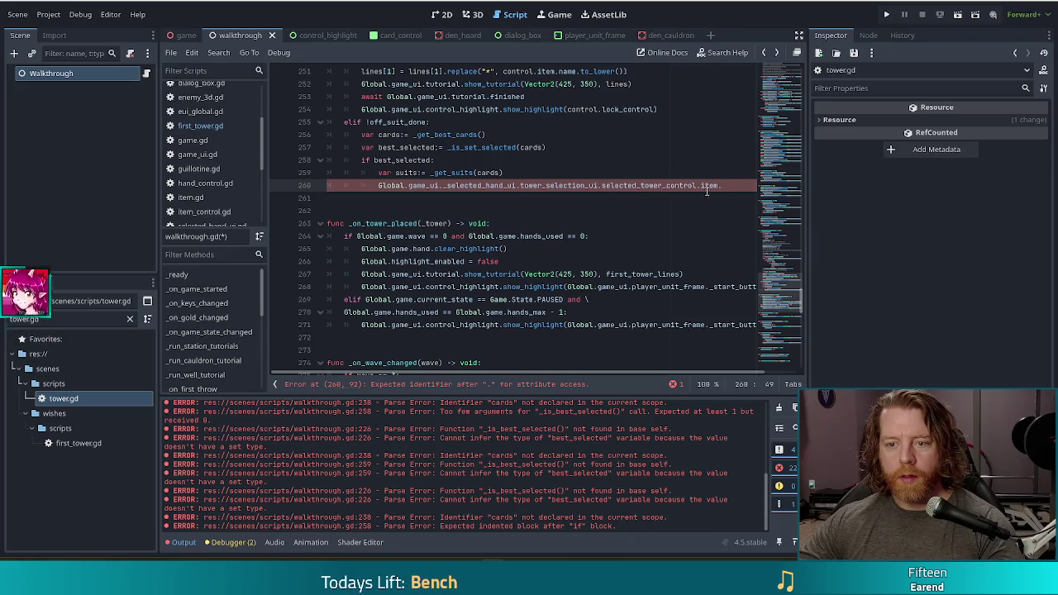
{"action": "key", "text": "Home"}
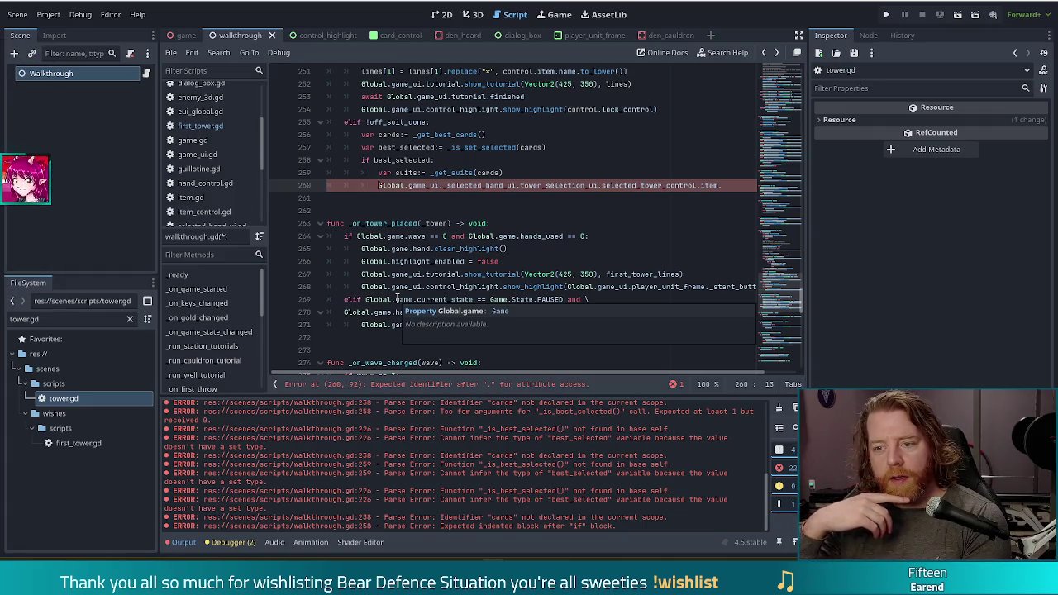
{"action": "key", "text": "End"}
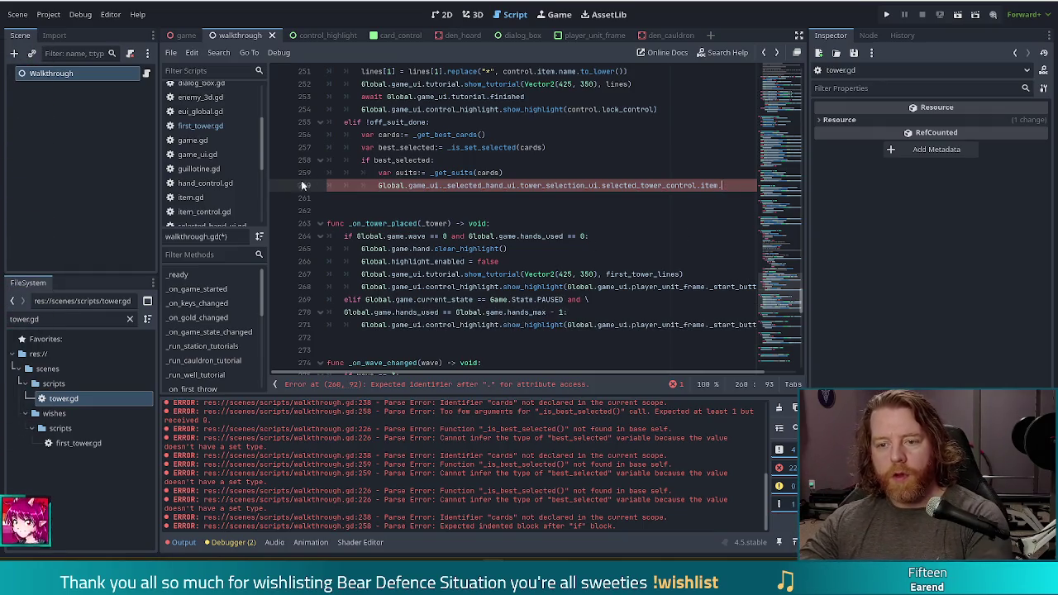
{"action": "key", "text": "Home"}
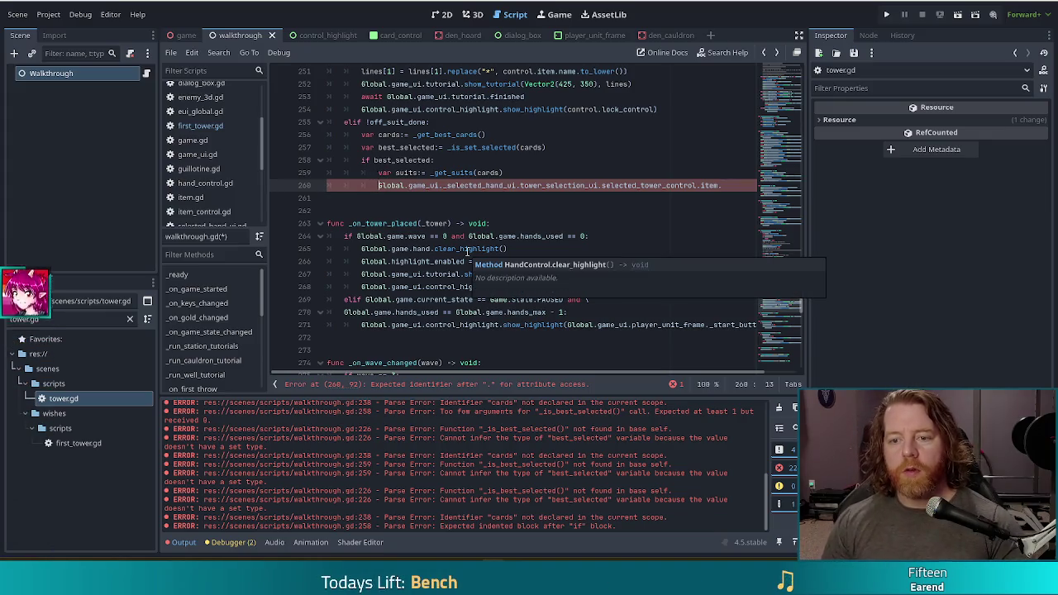
{"action": "type", "text": "for s in"}
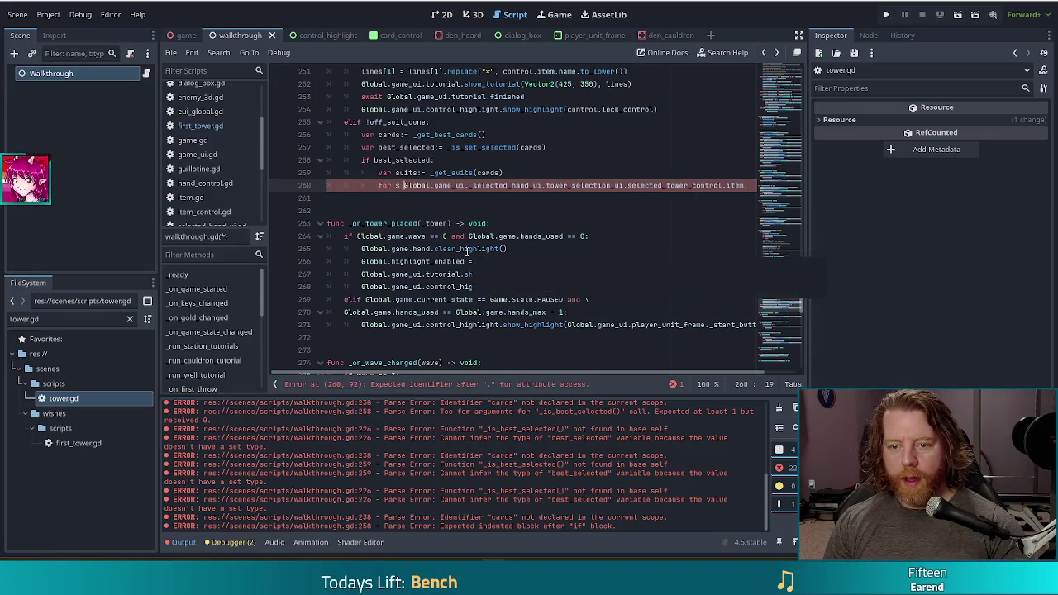
{"action": "key", "text": "End"}
{"action": "type", "text": "suits:"}
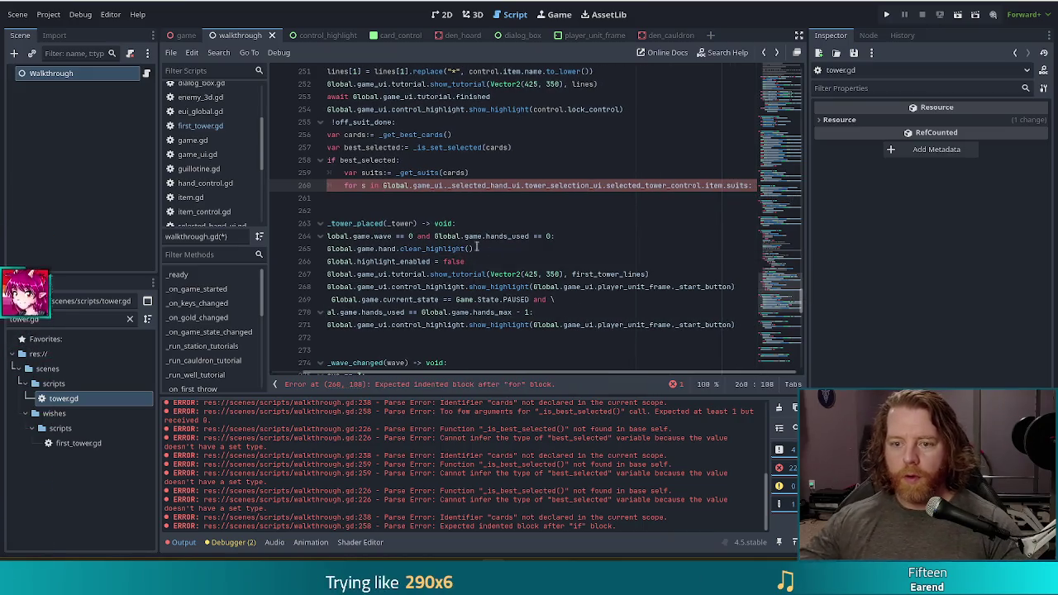
- Open an empty indented body for the suit loop and check the _selected_hand_ui property
{"action": "scroll", "coordinate": [450, 367], "scroll_direction": "left", "scroll_amount": 2}
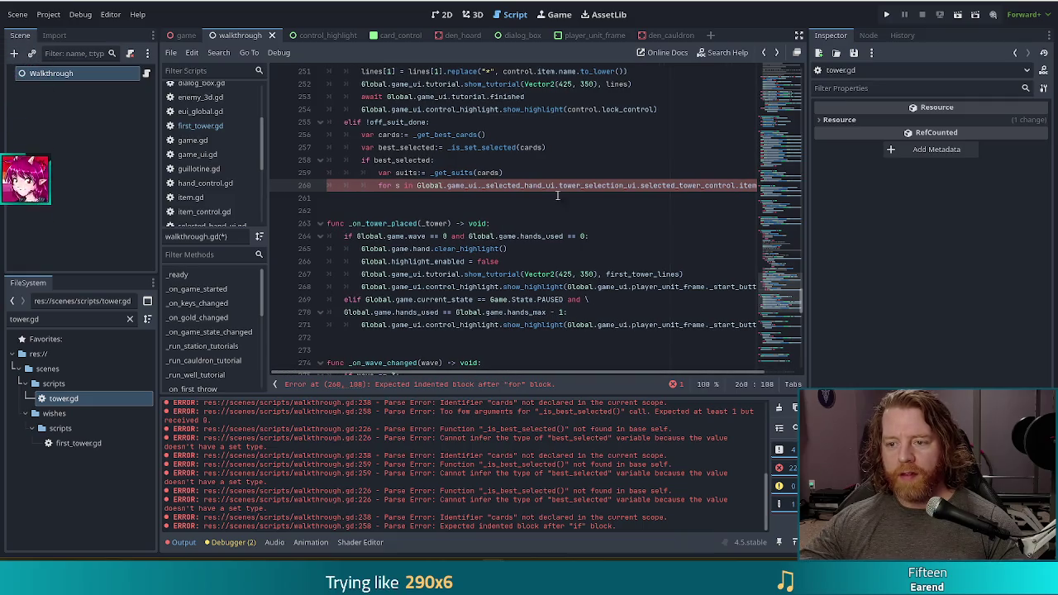
{"action": "scroll", "coordinate": [449, 368], "scroll_direction": "right", "scroll_amount": 2}
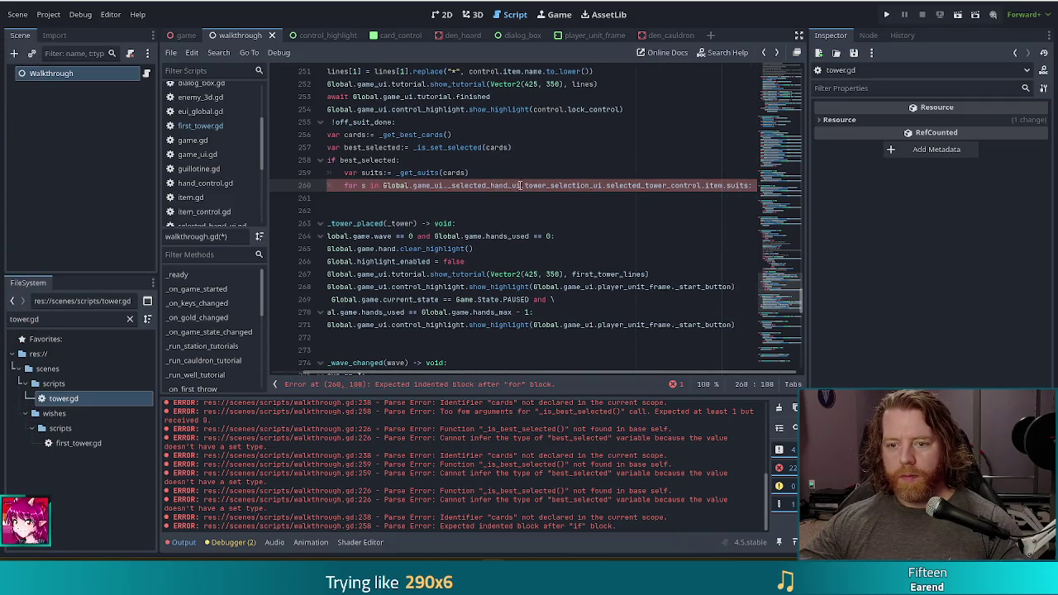
{"action": "left_click_drag", "start_coordinate": [447, 187], "coordinate": [752, 187]}
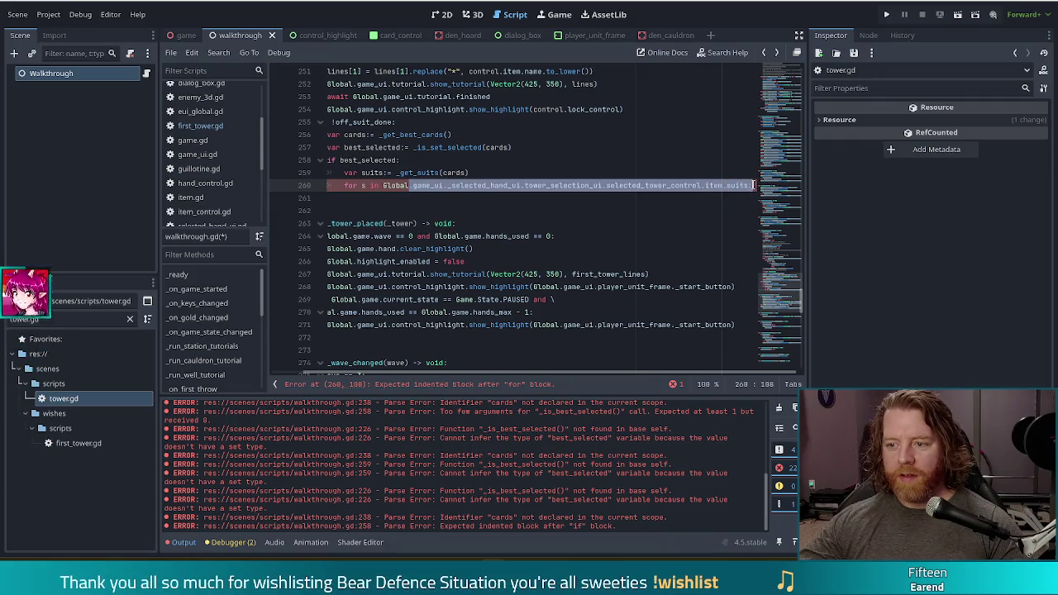
{"action": "key", "text": "Return"}
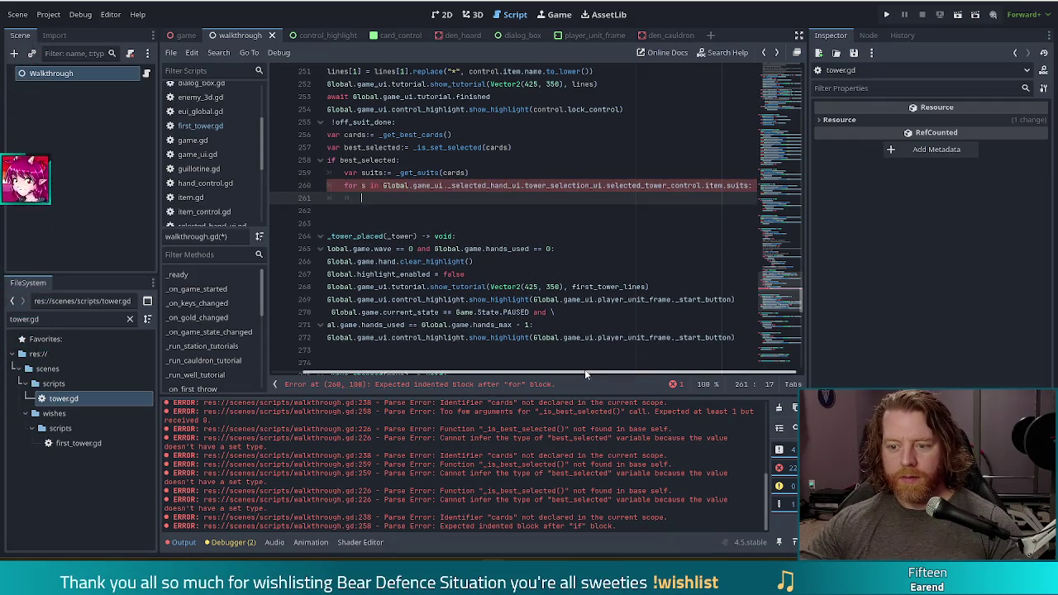
{"action": "scroll", "coordinate": [585, 369], "scroll_direction": "left", "scroll_amount": 2}
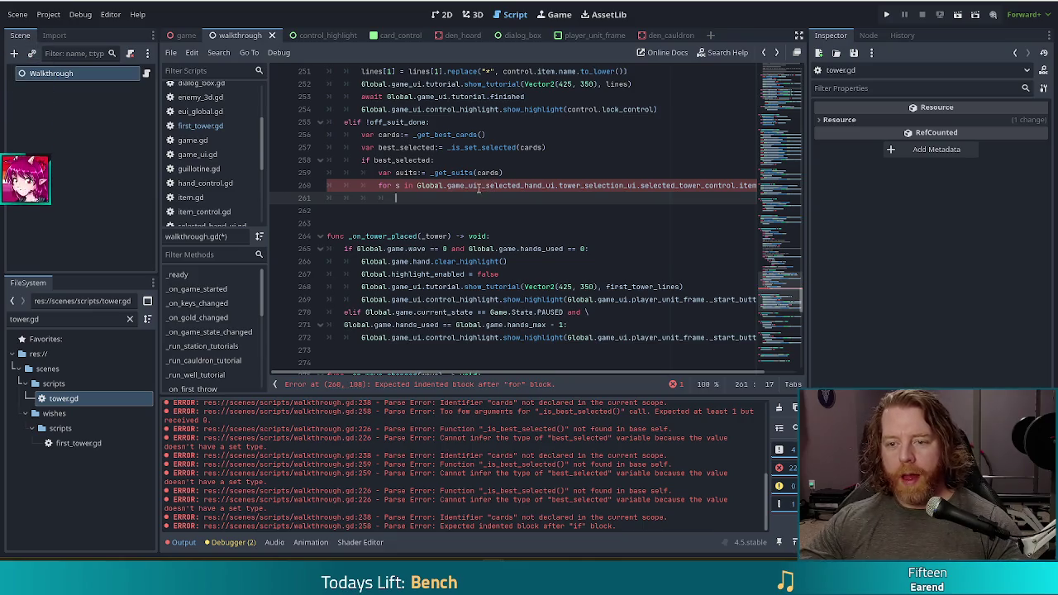
{"action": "mouse_move", "coordinate": [479, 187]}
{"action": "left_mouse_down"}
{"action": "mouse_move", "coordinate": [589, 187]}
{"action": "mouse_move", "coordinate": [555, 187]}
{"action": "left_mouse_up"}
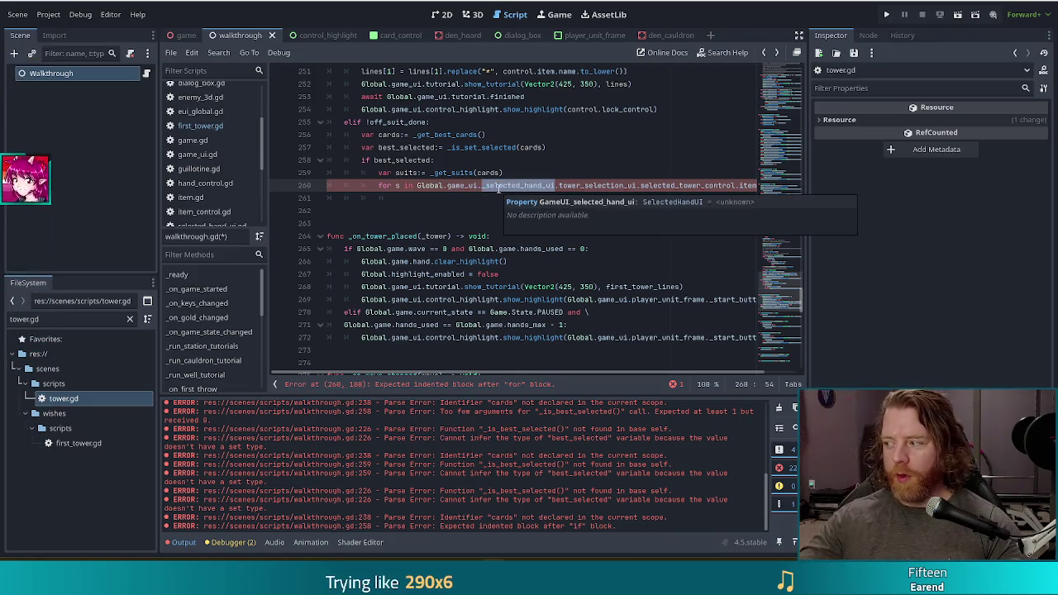
- Declare 'var suits_valid:= false' below the best_selected line
{"action": "left_click", "coordinate": [430, 201]}
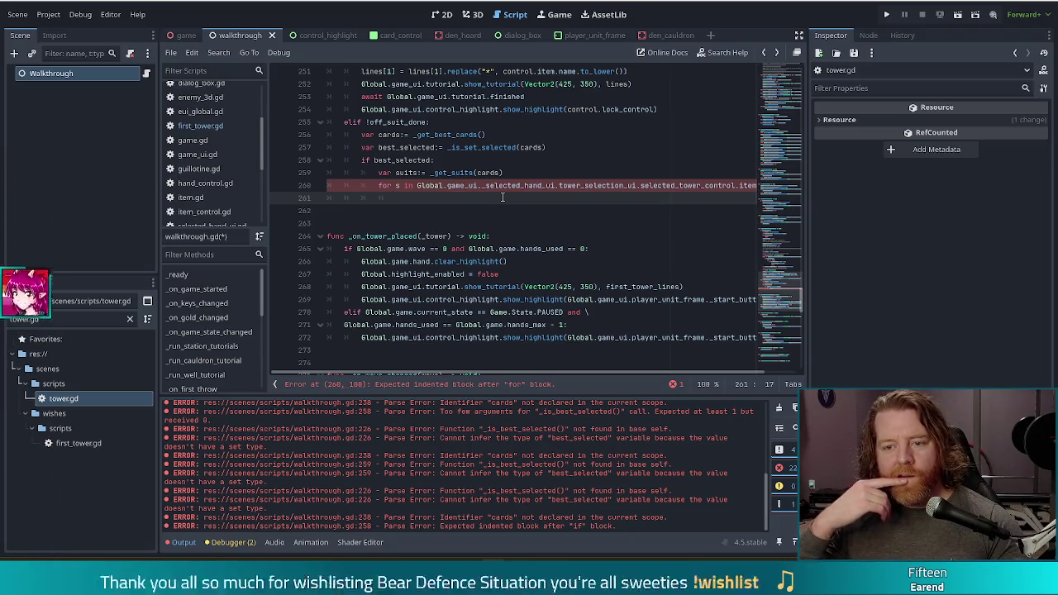
{"action": "left_click", "coordinate": [568, 147]}
{"action": "key", "text": "Return"}
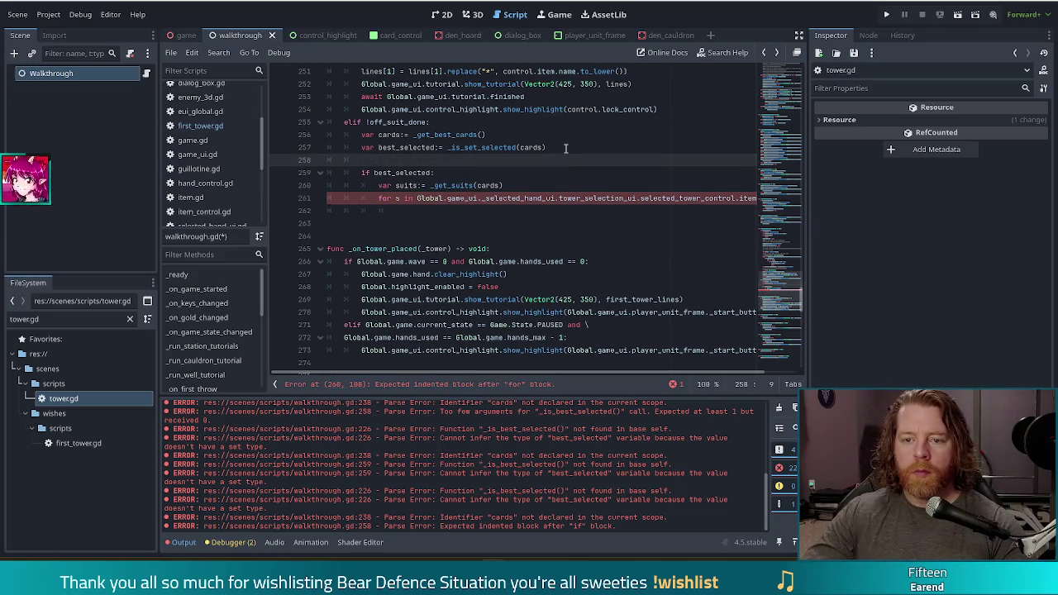
{"action": "type", "text": "var suit"}
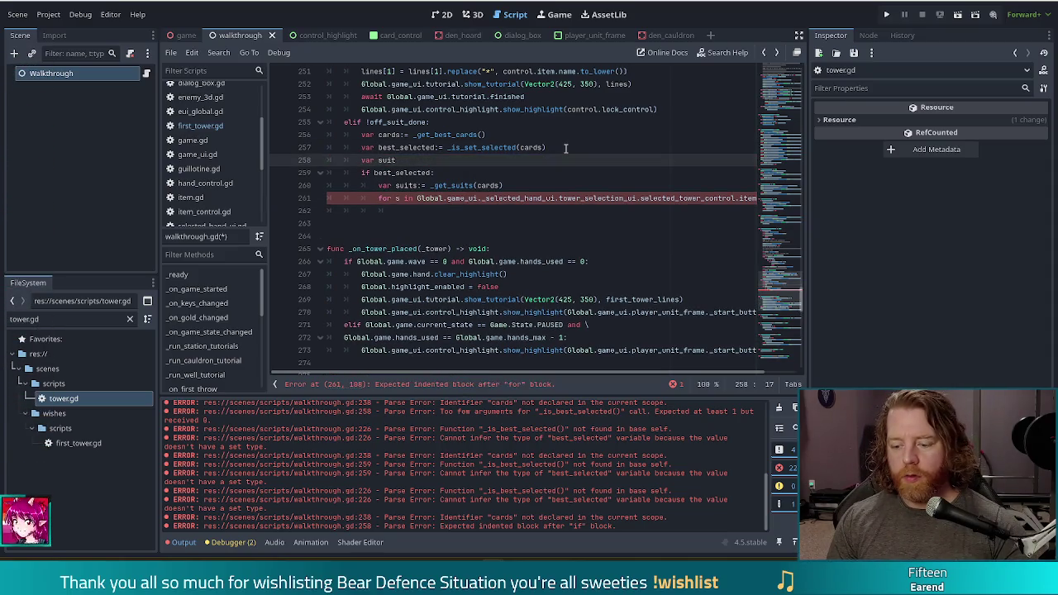
{"action": "type", "text": "s_valid"}
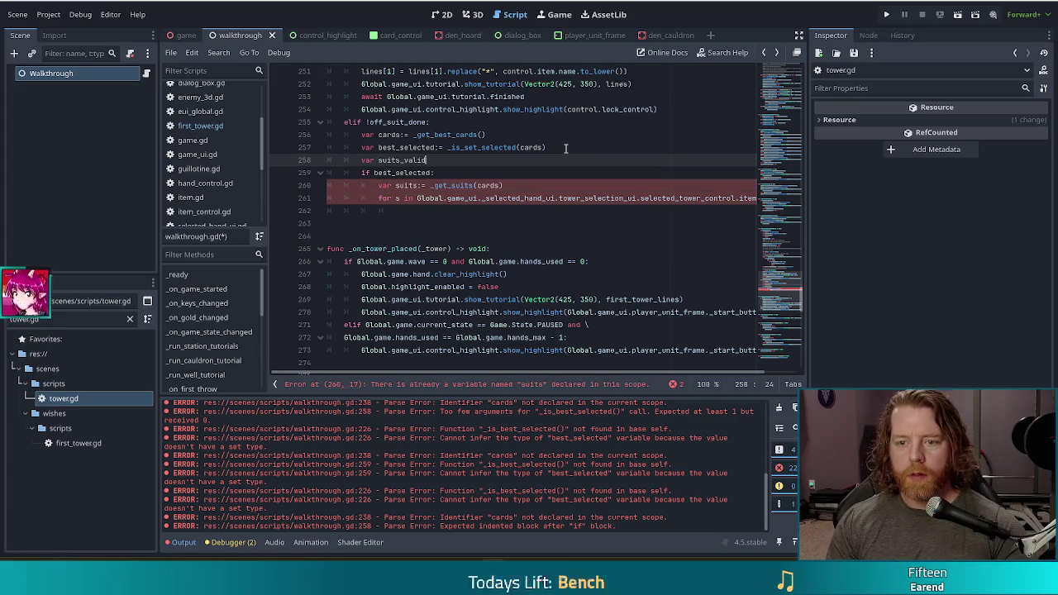
{"action": "type", "text": ":= false"}
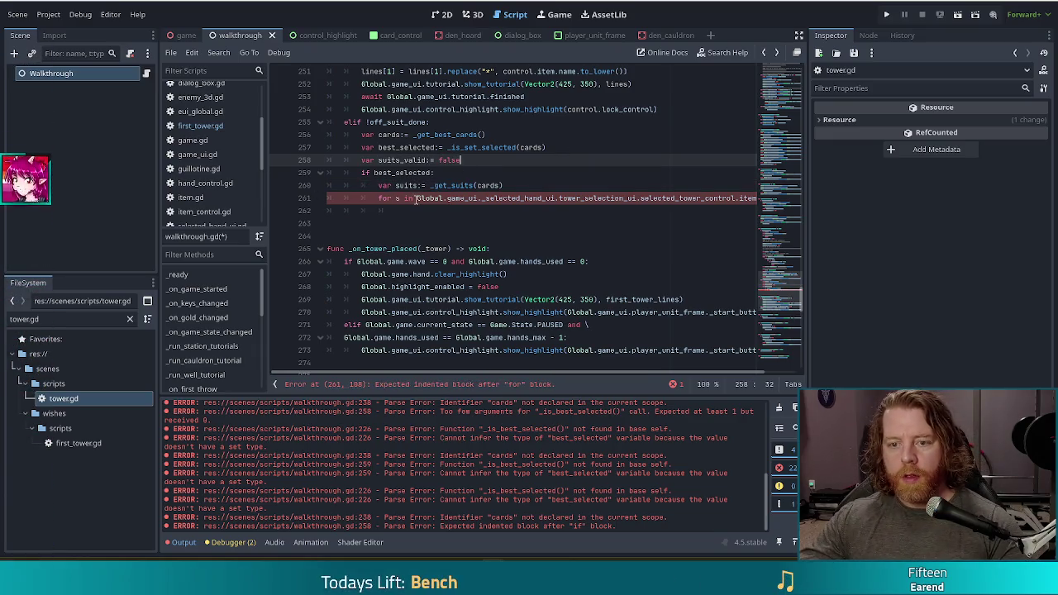
- Inside the suit loop, add 'if suits.find(s) != -1:' setting suits_valid = true
{"action": "left_click", "coordinate": [437, 211]}
{"action": "type", "text": "if"}
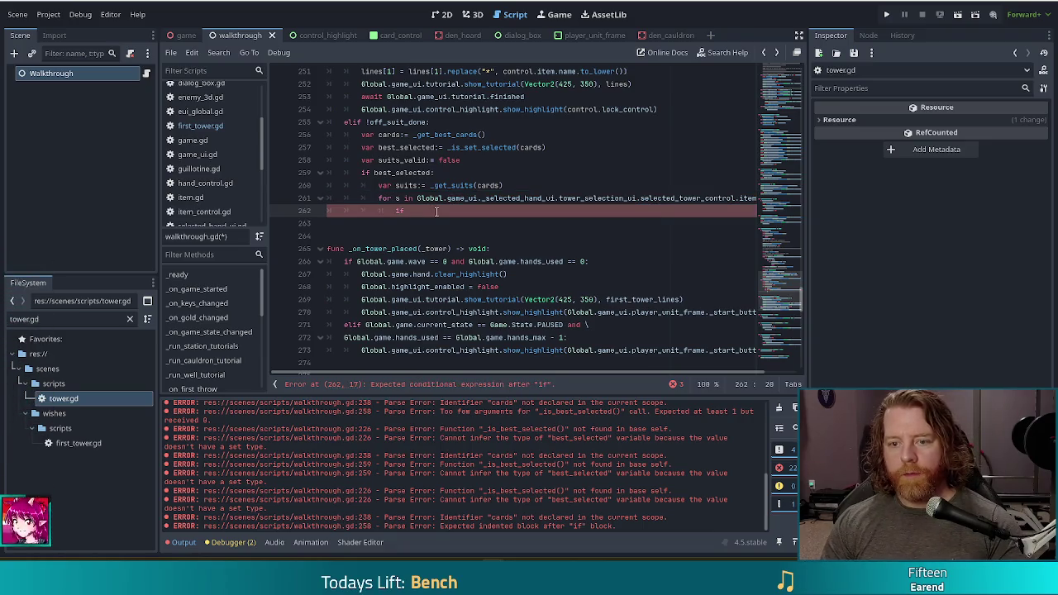
{"action": "type", "text": "suits."}
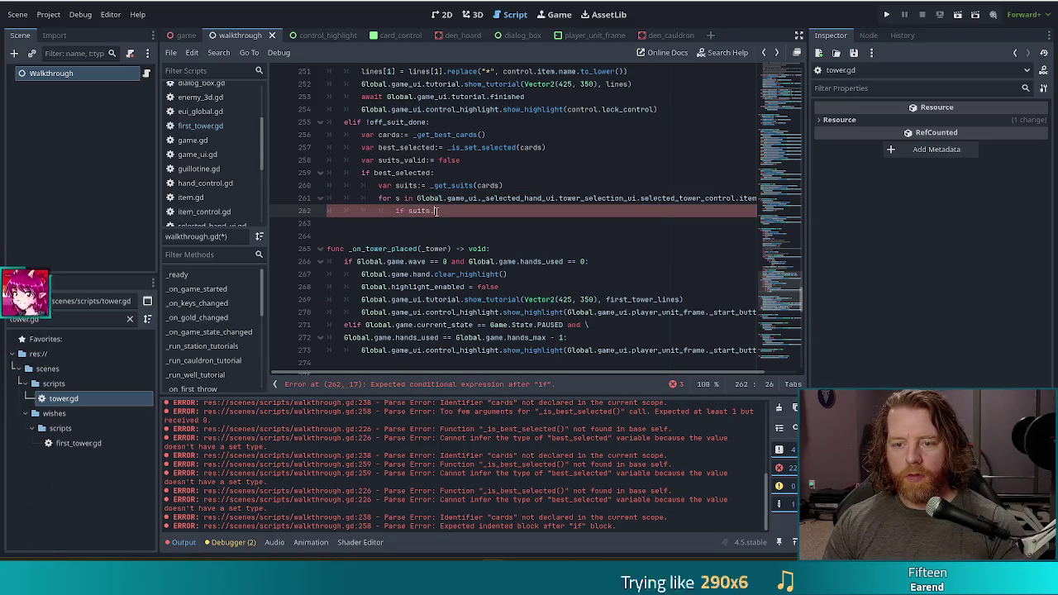
{"action": "type", "text": "find(s"}
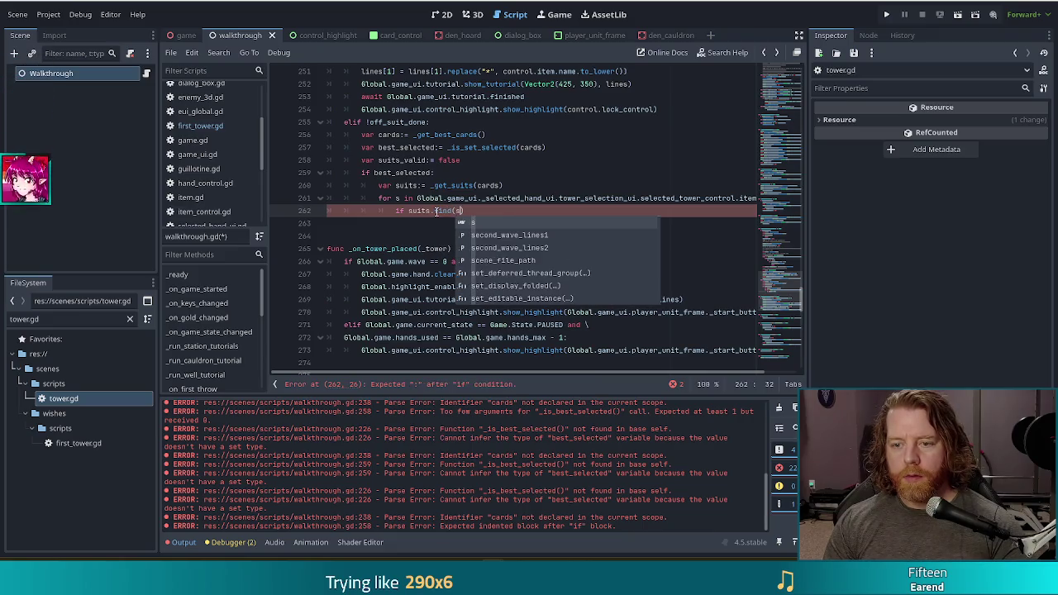
{"action": "type", "text": ") "}
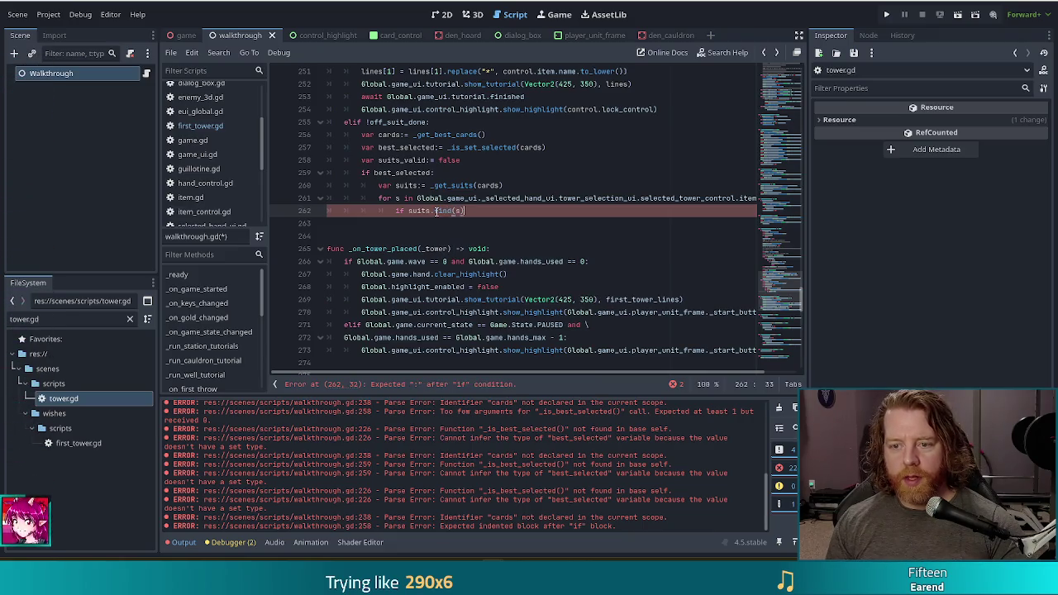
{"action": "type", "text": "!= -1:"}
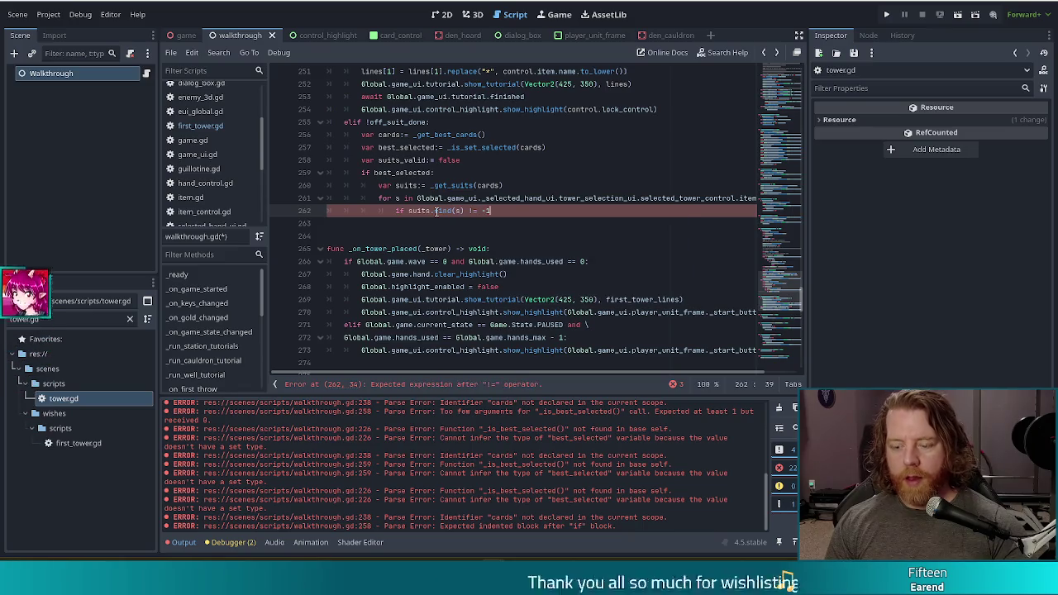
{"action": "key", "text": "Return"}
{"action": "type", "text": "suits"}
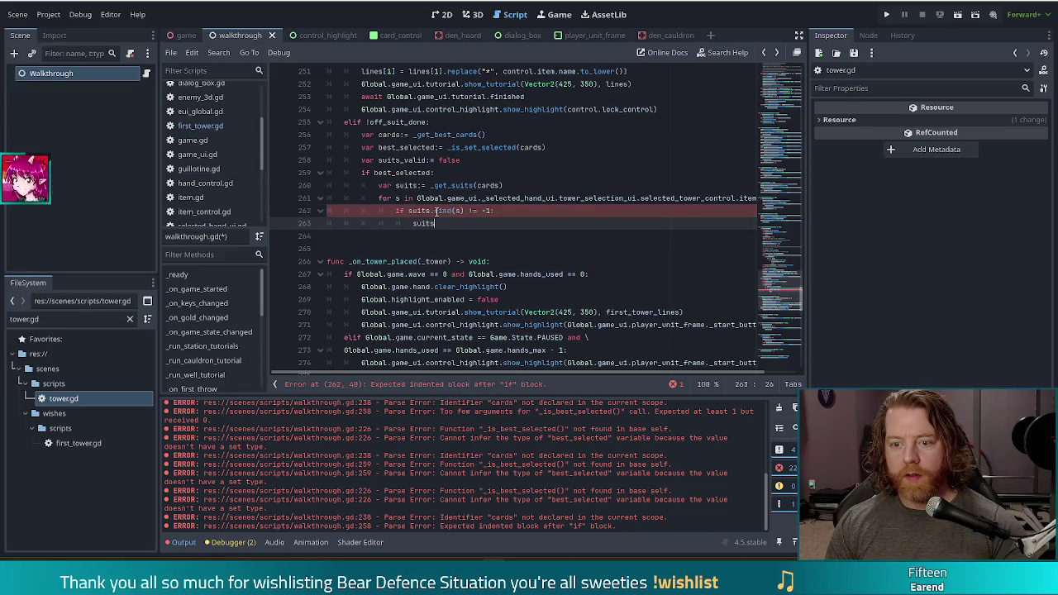
{"action": "type", "text": "_valid = true"}
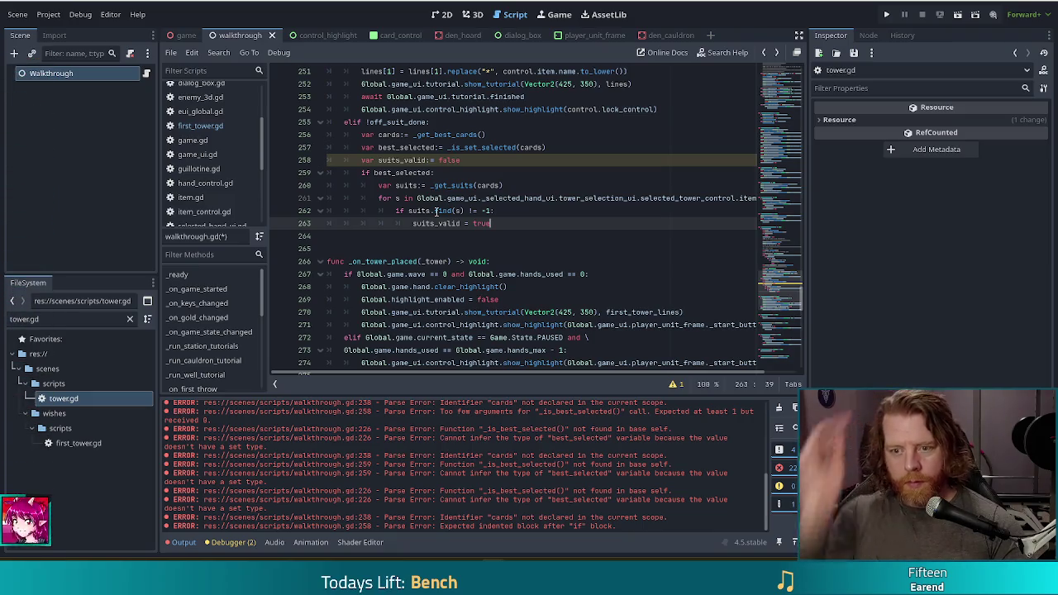
- After the loop, add 'if !suits_valid:' that sets off_suit_done = true
{"action": "key", "text": "Return"}
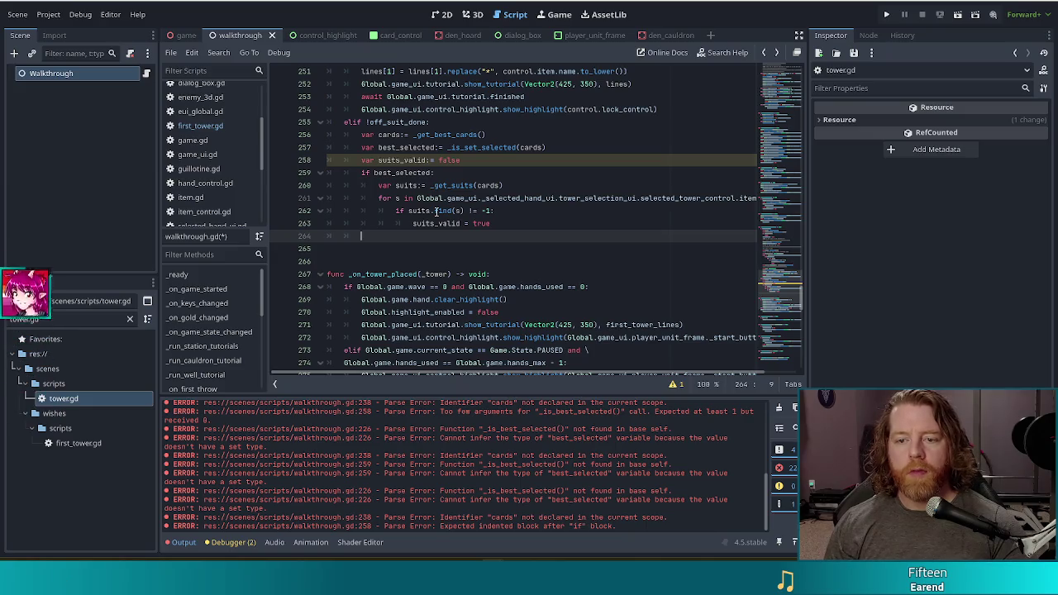
{"action": "type", "text": "i"}
{"action": "key", "text": "BackSpace"}
{"action": "type", "text": "if !suit"}
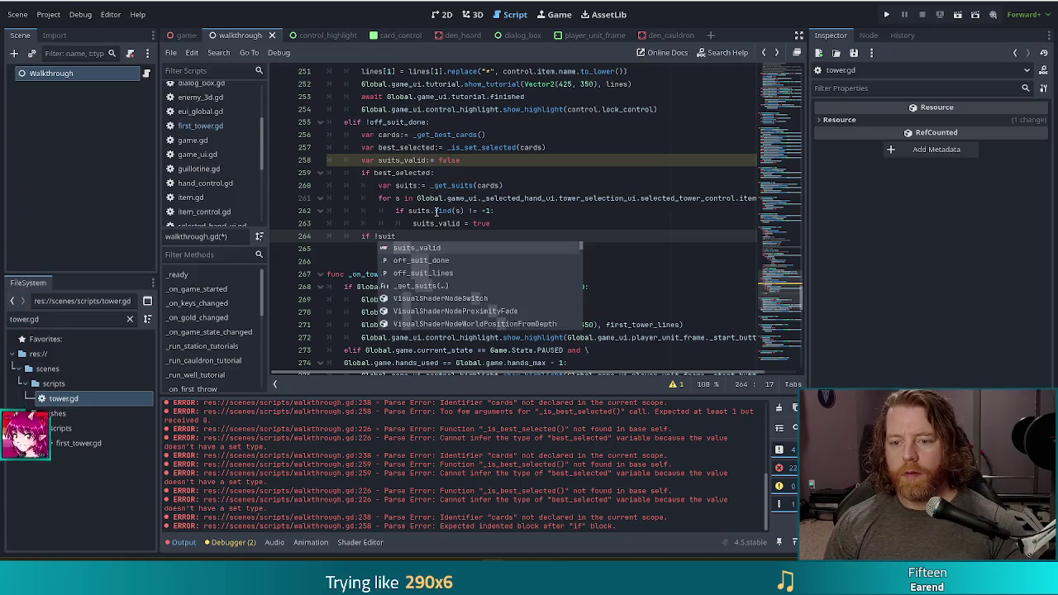
{"action": "key", "text": "Return"}
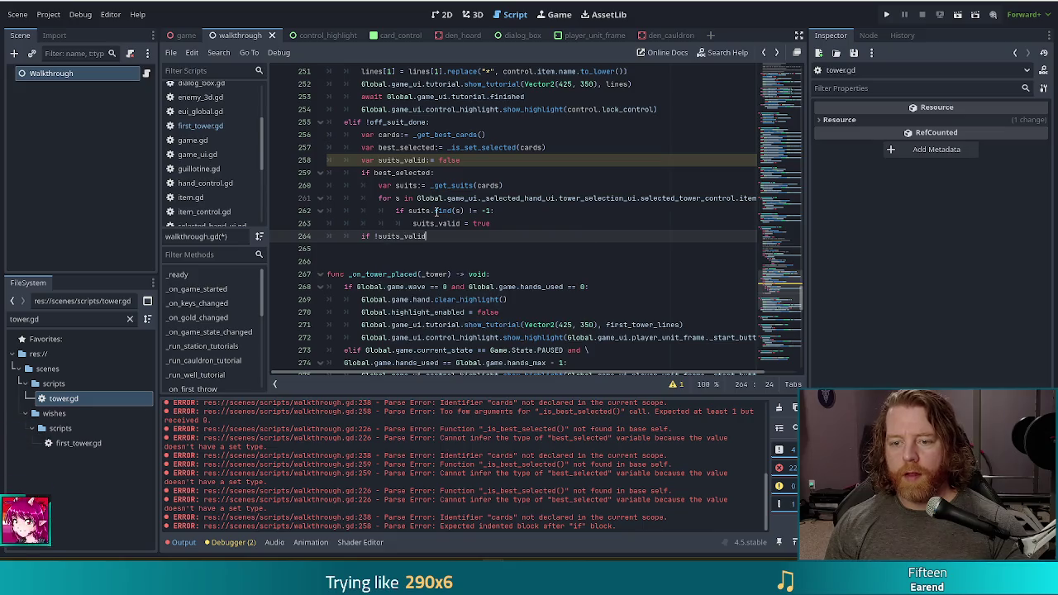
{"action": "key", "text": "Return"}
{"action": "key", "text": "BackSpace"}
{"action": "key", "text": "BackSpace"}
{"action": "key", "text": "BackSpace"}
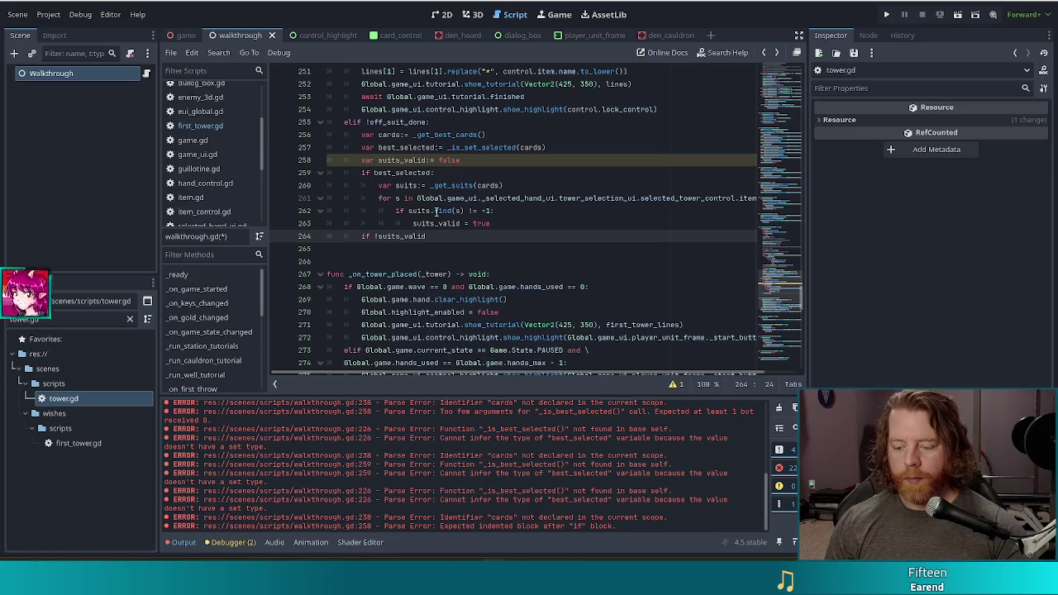
{"action": "type", "text": ":"}
{"action": "key", "text": "Return"}
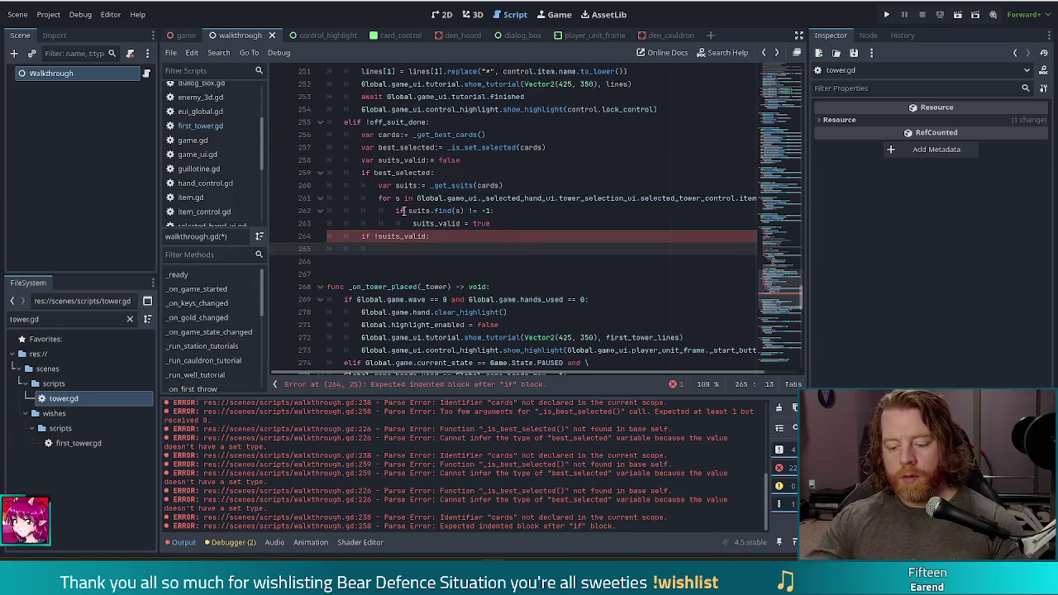
{"action": "type", "text": "su"}
{"action": "key", "text": "BackSpace"}
{"action": "key", "text": "BackSpace"}
{"action": "key", "text": "BackSpace"}
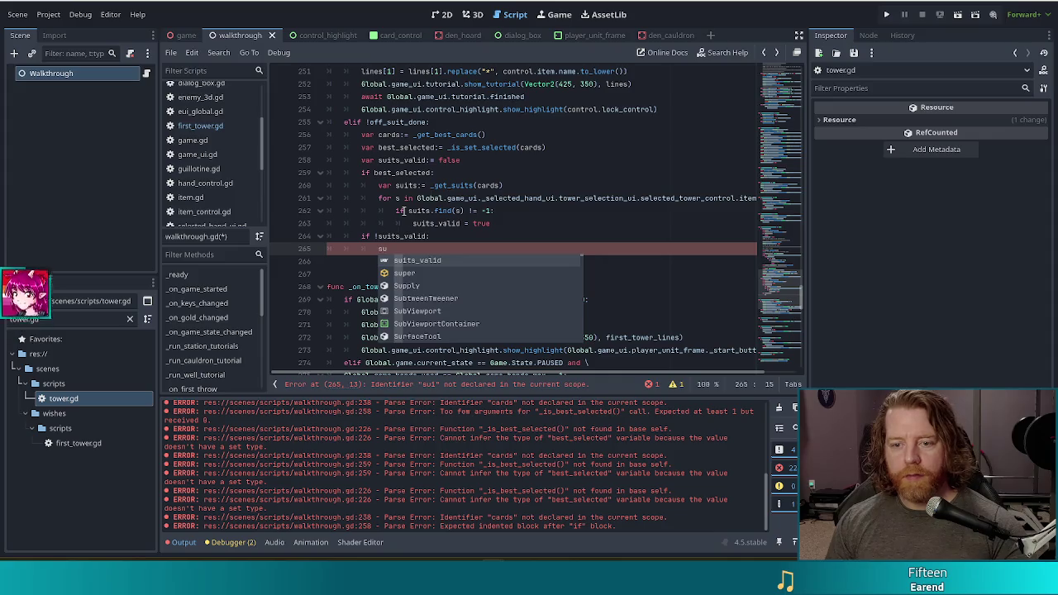
{"action": "type", "text": "dff"}
{"action": "key", "text": "Return"}
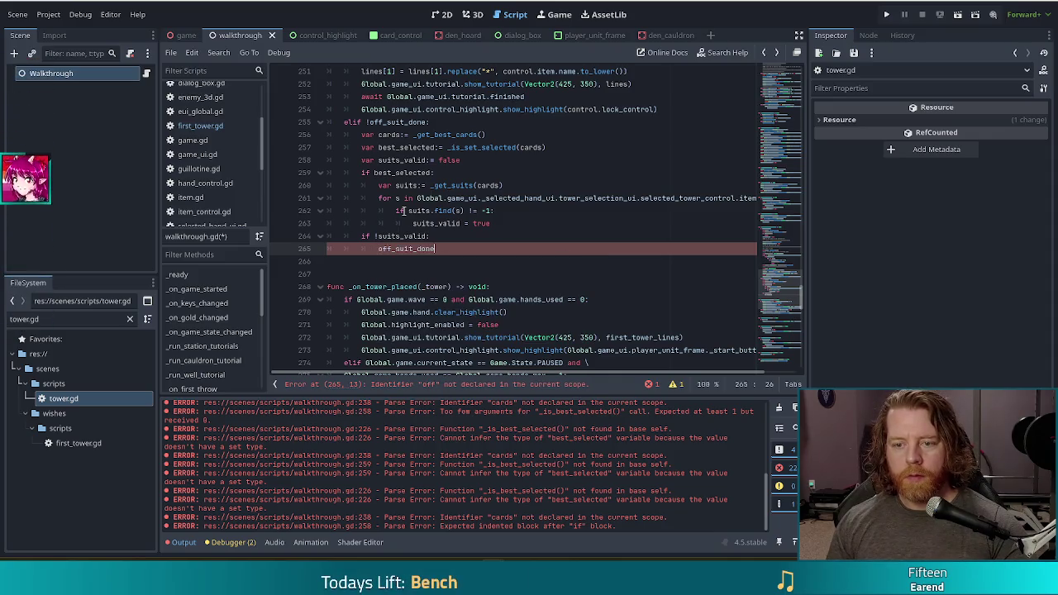
{"action": "type", "text": "true"}
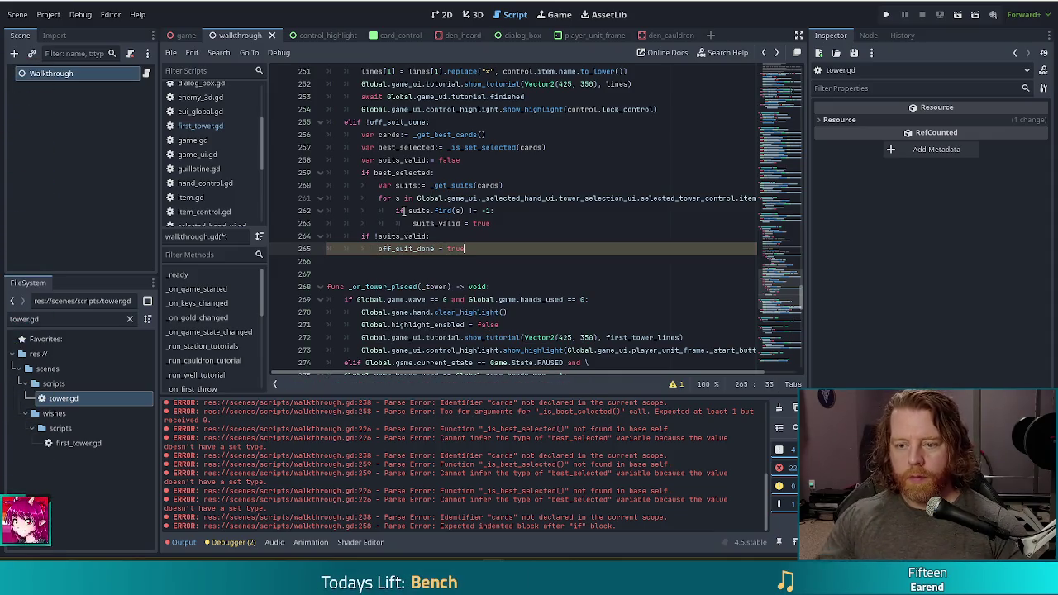
{"action": "key", "text": "Up"}
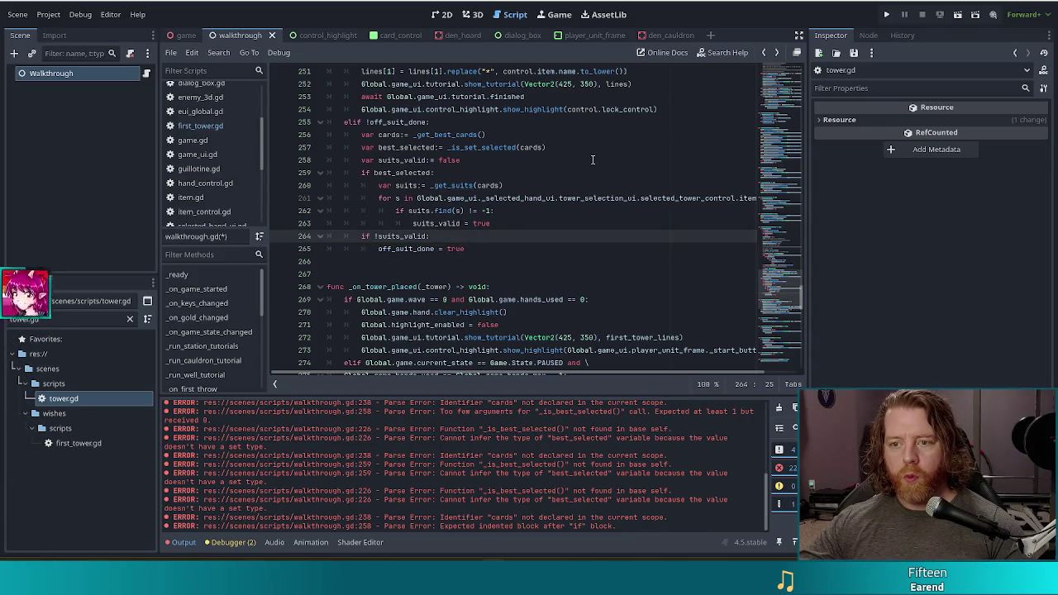
{"action": "scroll", "coordinate": [592, 159], "scroll_direction": "up", "scroll_amount": 2}
- Under if !suits_valid, add a copy of the show_tutorial call using off_suit_lines
{"action": "left_click_drag", "start_coordinate": [645, 156], "coordinate": [648, 147]}
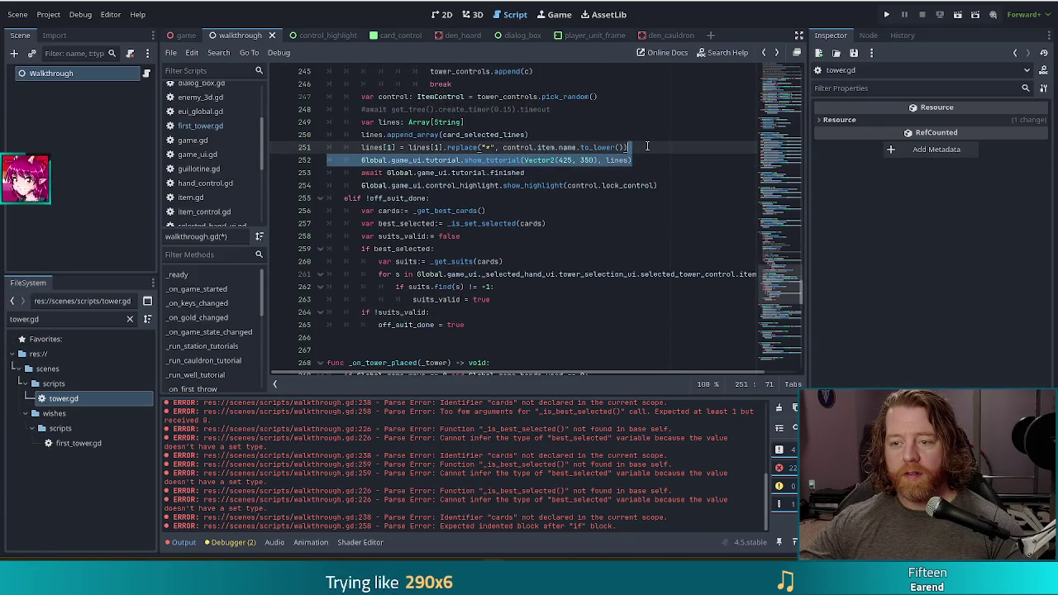
{"action": "key", "text": "ctrl+c"}
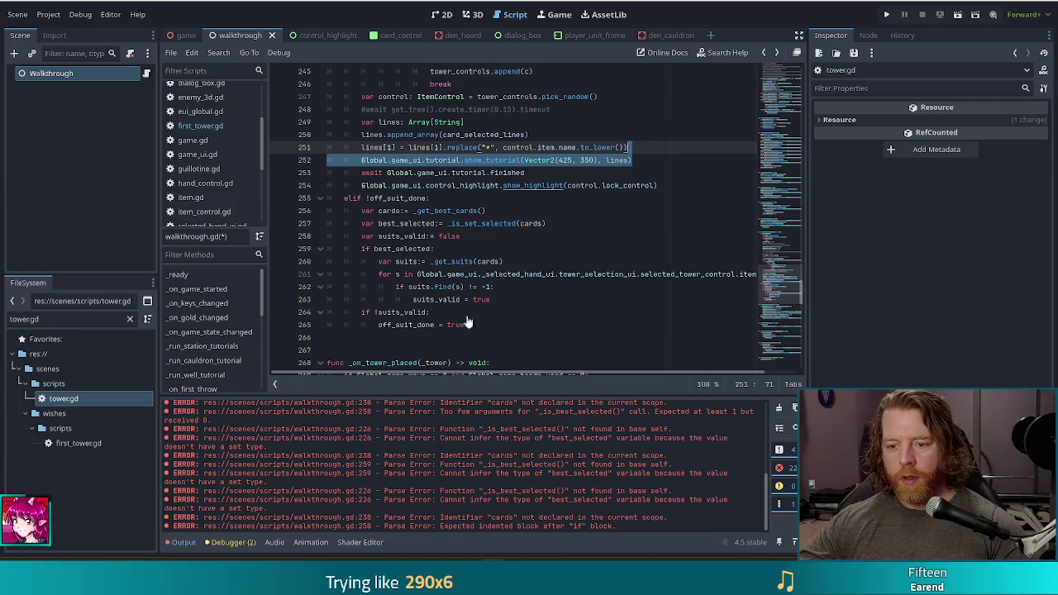
{"action": "left_click", "coordinate": [451, 310]}
{"action": "key", "text": "ctrl+v"}
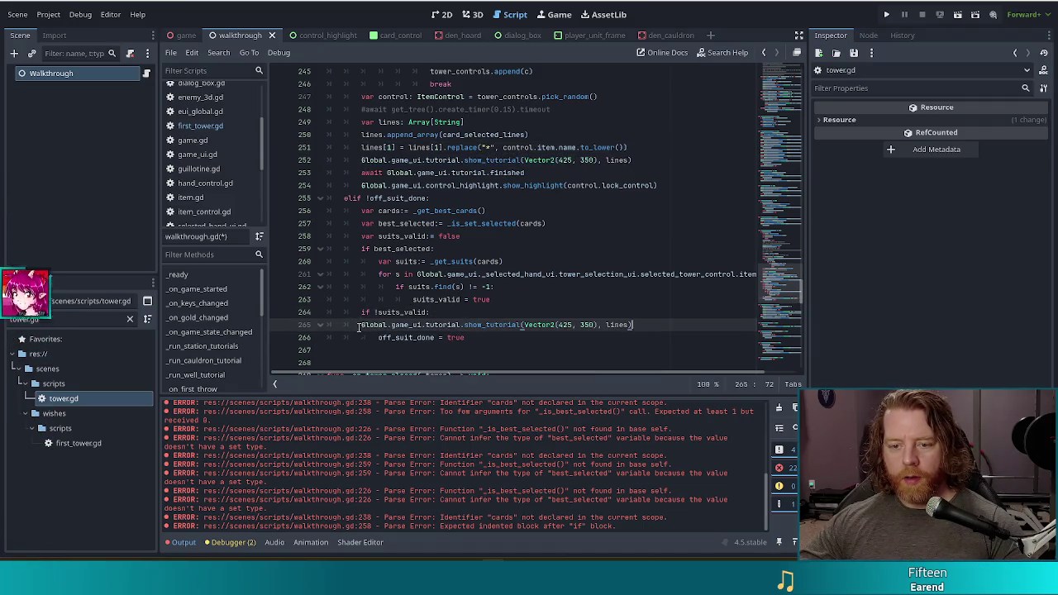
{"action": "key", "text": "Home"}
{"action": "key", "text": "Tab"}
{"action": "double_click", "coordinate": [634, 324]}
{"action": "type", "text": "off"}
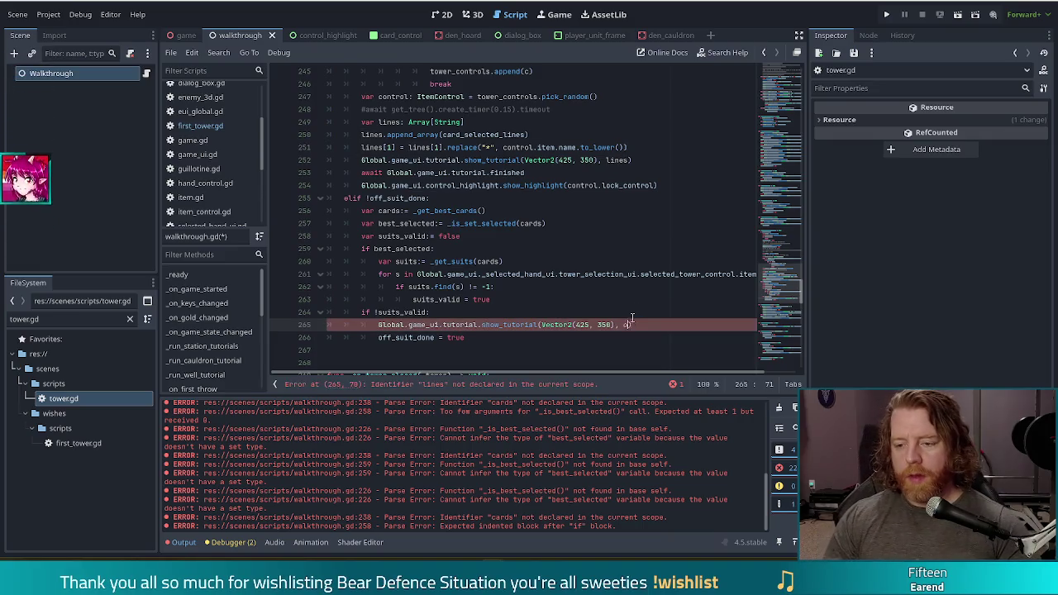
{"action": "key", "text": "Down"}
{"action": "key", "text": "Return"}
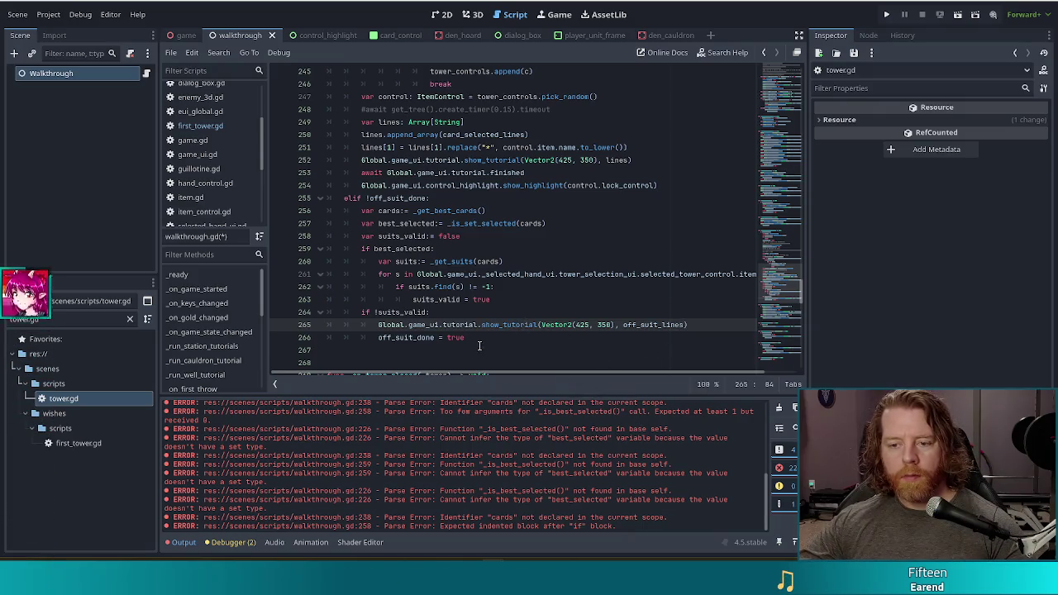
{"action": "left_click", "coordinate": [708, 324]}
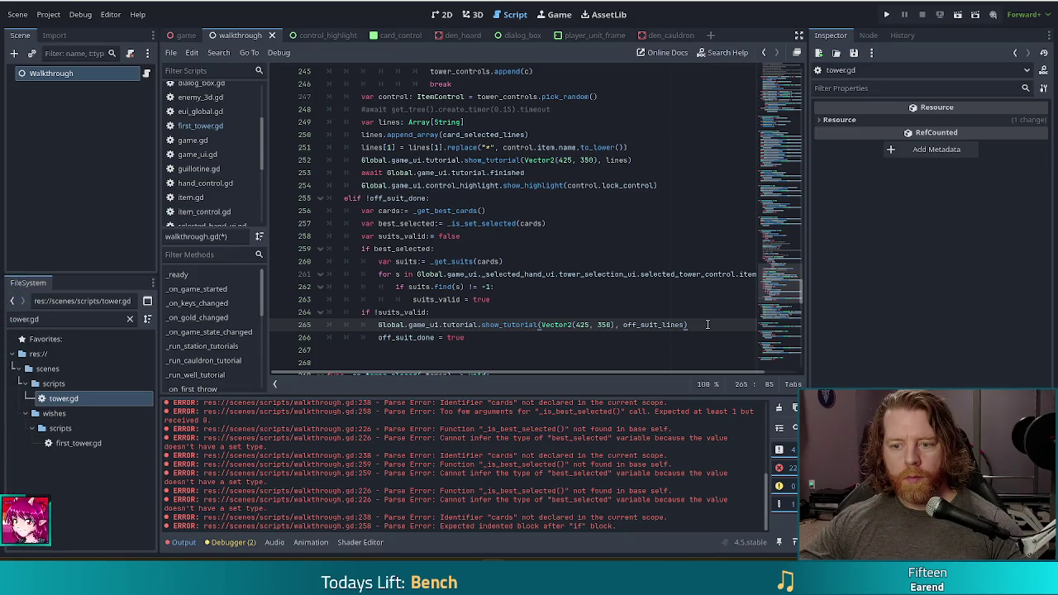
{"action": "left_click", "coordinate": [530, 324]}
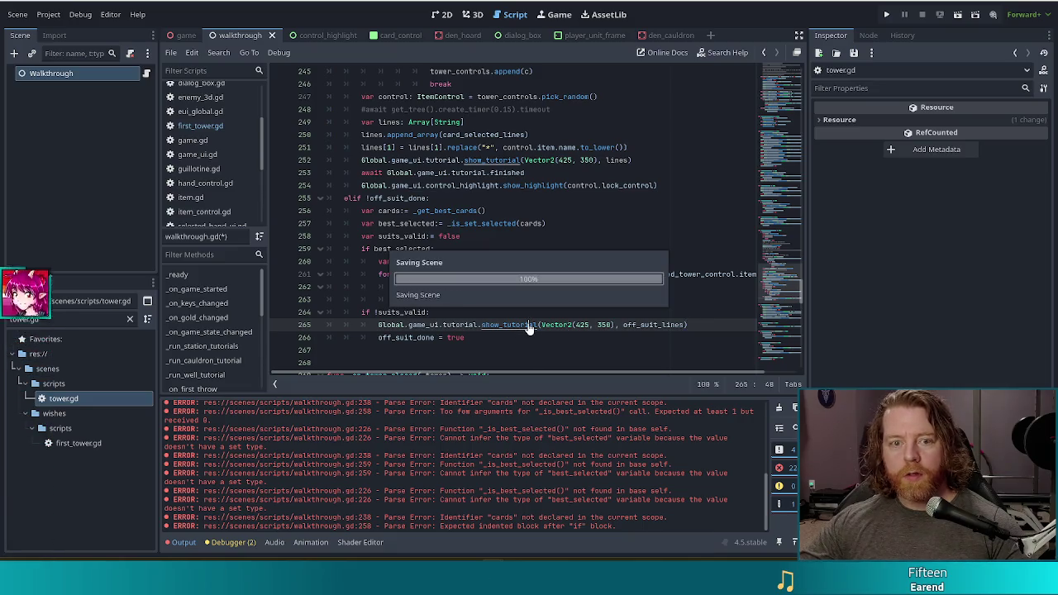
- Select the Walkthrough node and add one element to its Off Suit Lines array in the Inspector
{"action": "left_click", "coordinate": [95, 72]}
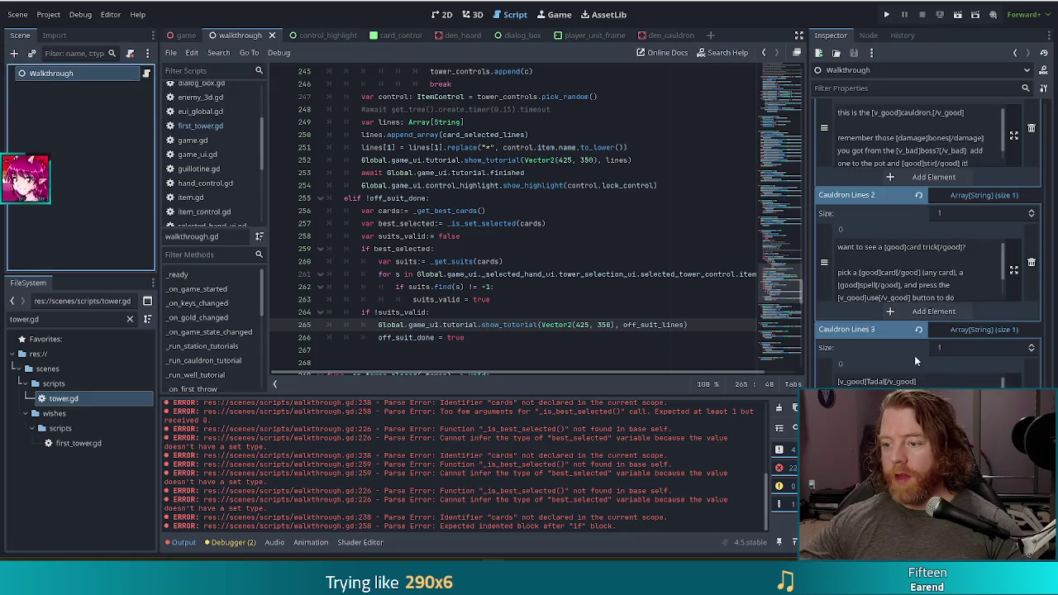
{"action": "scroll", "coordinate": [911, 356], "scroll_direction": "down", "scroll_amount": 3}
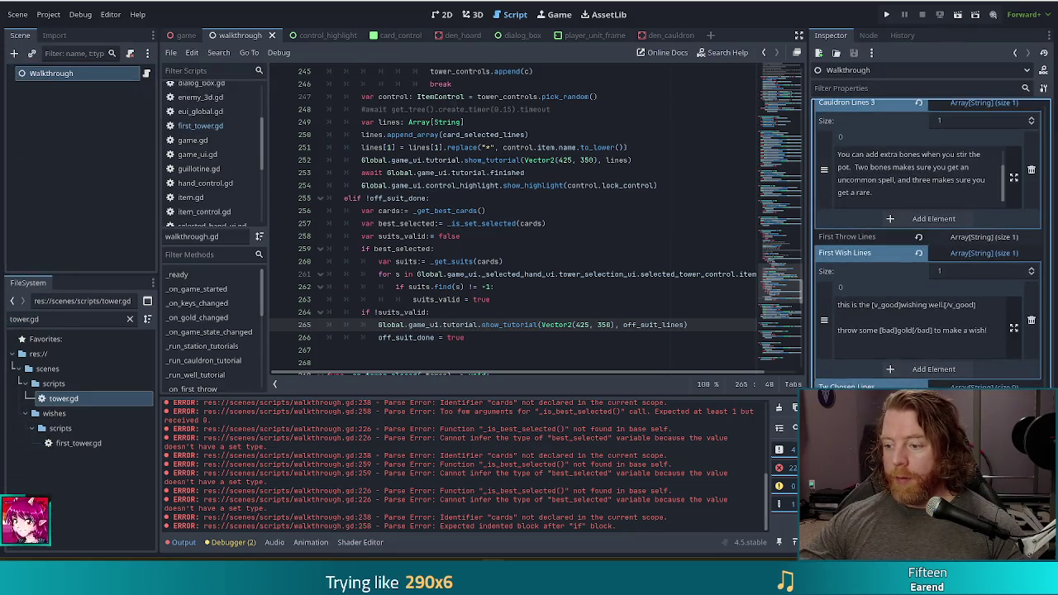
{"action": "scroll", "coordinate": [909, 364], "scroll_direction": "down", "scroll_amount": 1}
{"action": "scroll", "coordinate": [910, 366], "scroll_direction": "down", "scroll_amount": 1}
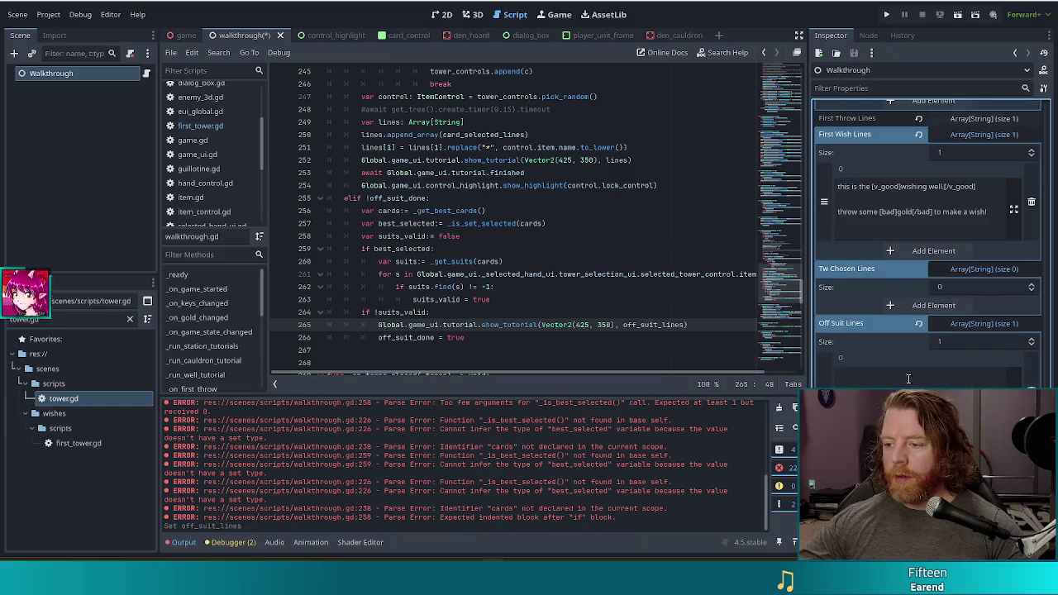
{"action": "left_click", "coordinate": [934, 360]}
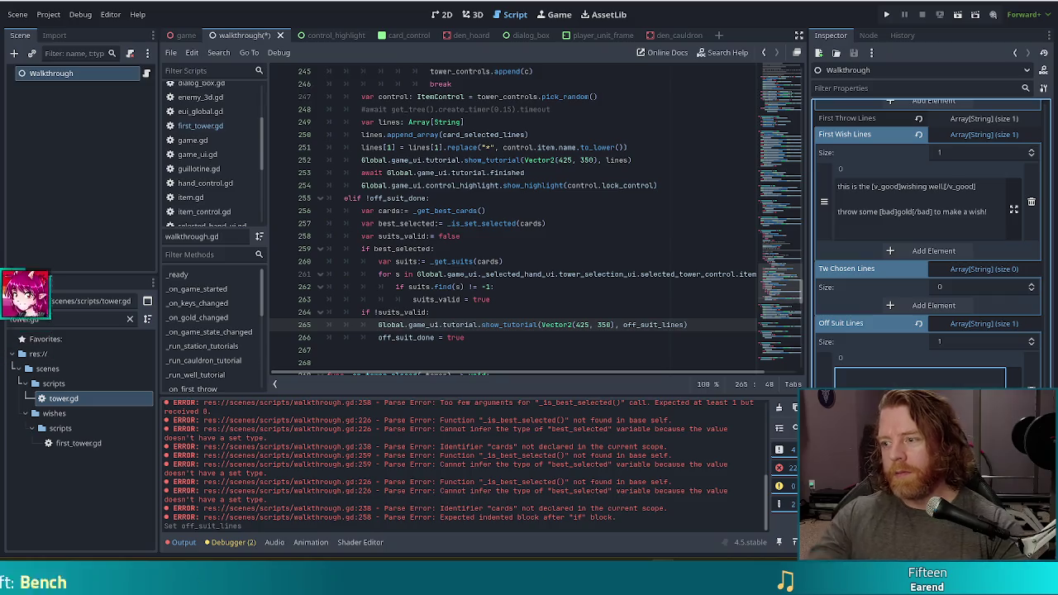
{"action": "scroll", "coordinate": [485, 222], "scroll_direction": "down", "scroll_amount": 7}
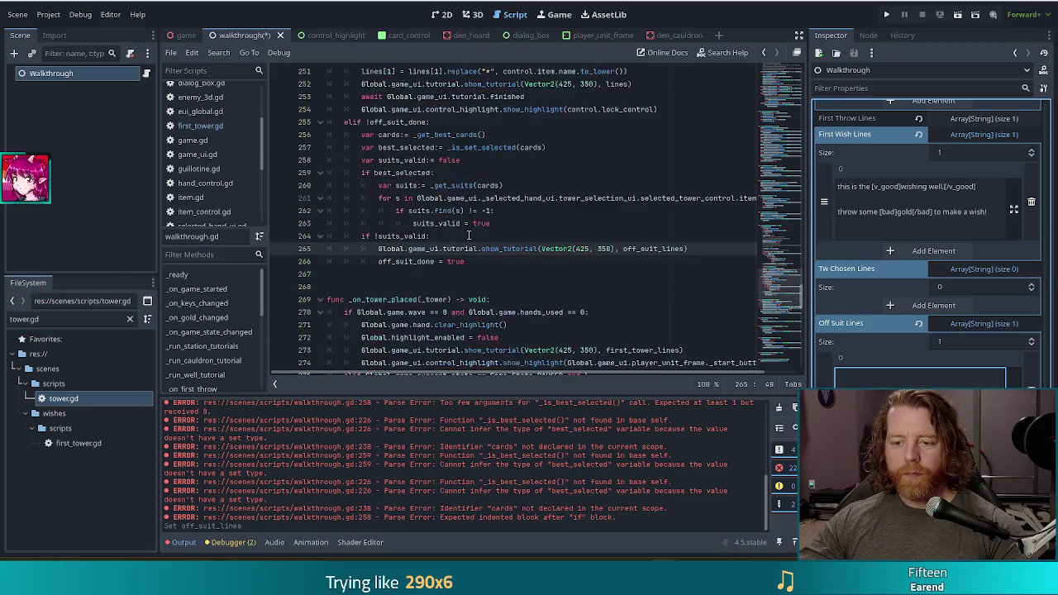
- Set Off Suit Lines entry 0 to 'hi sorry you can't play this tower with those cards' and save
{"action": "scroll", "coordinate": [485, 221], "scroll_direction": "up", "scroll_amount": 4}
{"action": "left_click", "coordinate": [488, 218]}
{"action": "scroll", "coordinate": [488, 218], "scroll_direction": "up", "scroll_amount": 1}
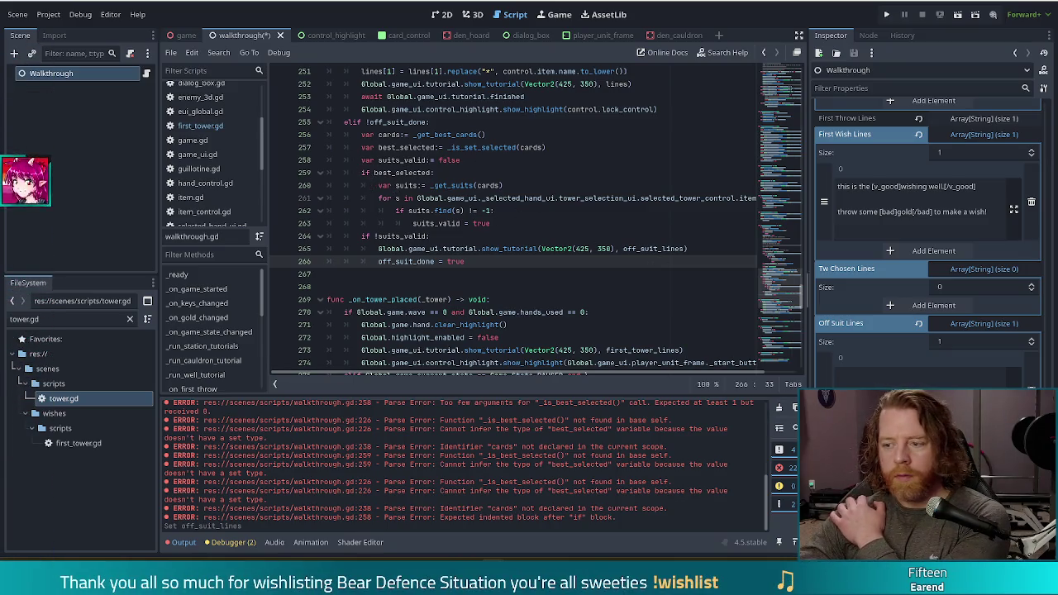
{"action": "left_click", "coordinate": [917, 372]}
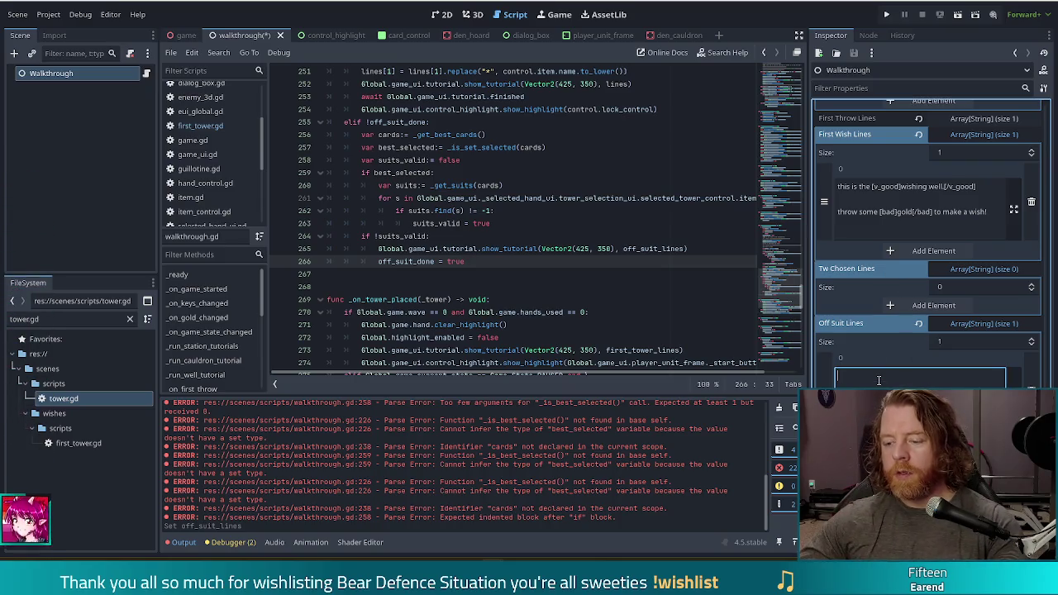
{"action": "type", "text": "hi sor"}
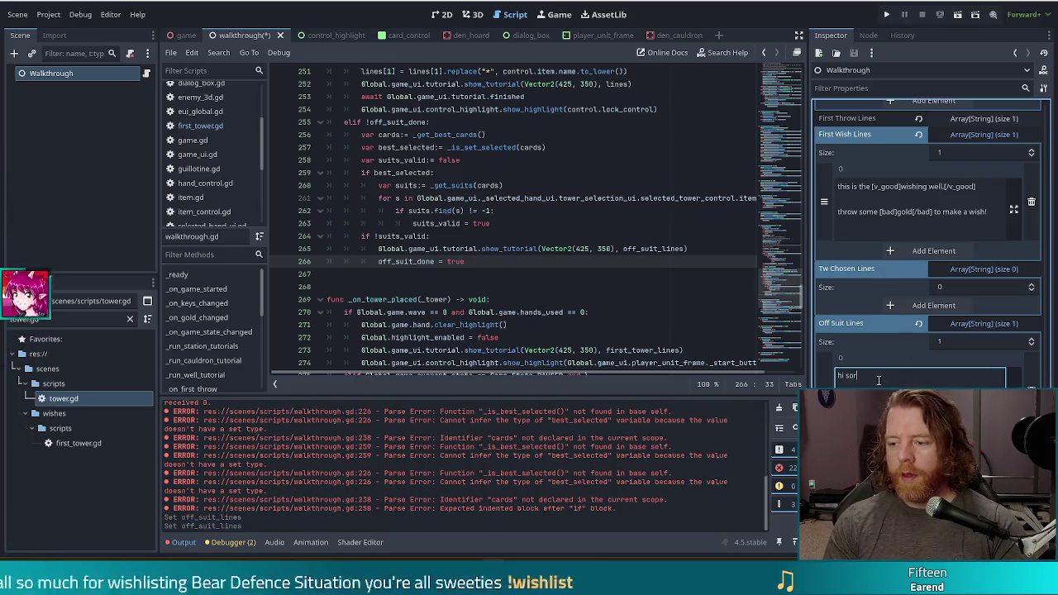
{"action": "type", "text": "ry you can't"}
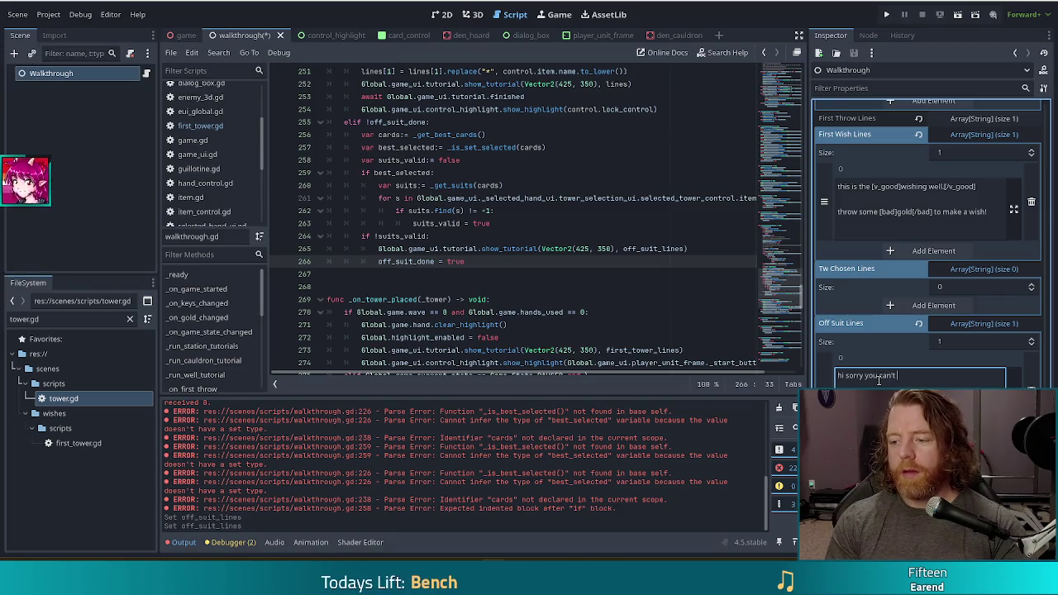
{"action": "type", "text": " play this tower w"}
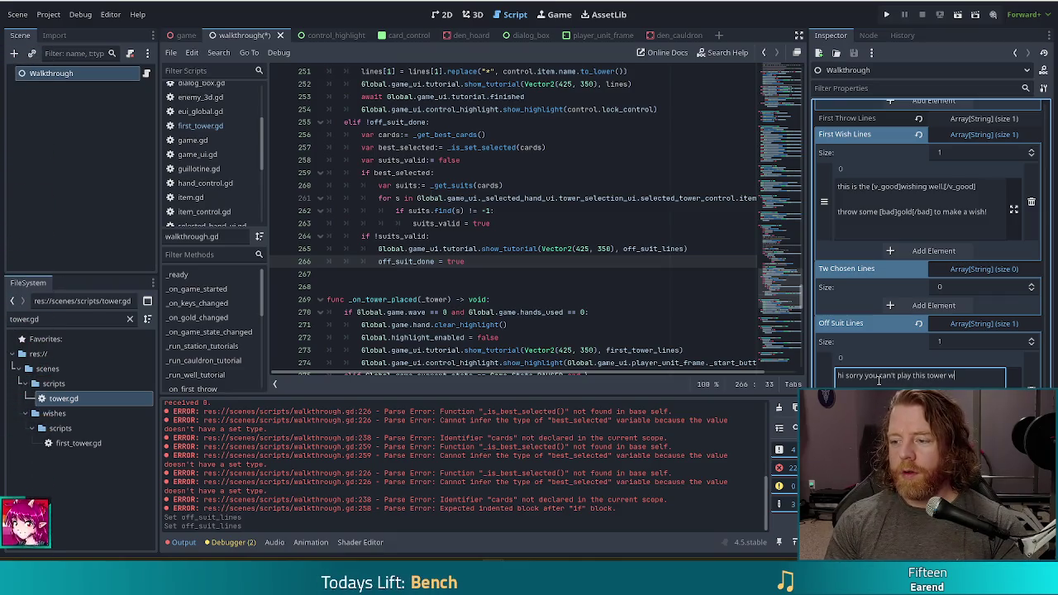
{"action": "type", "text": "ith those cards"}
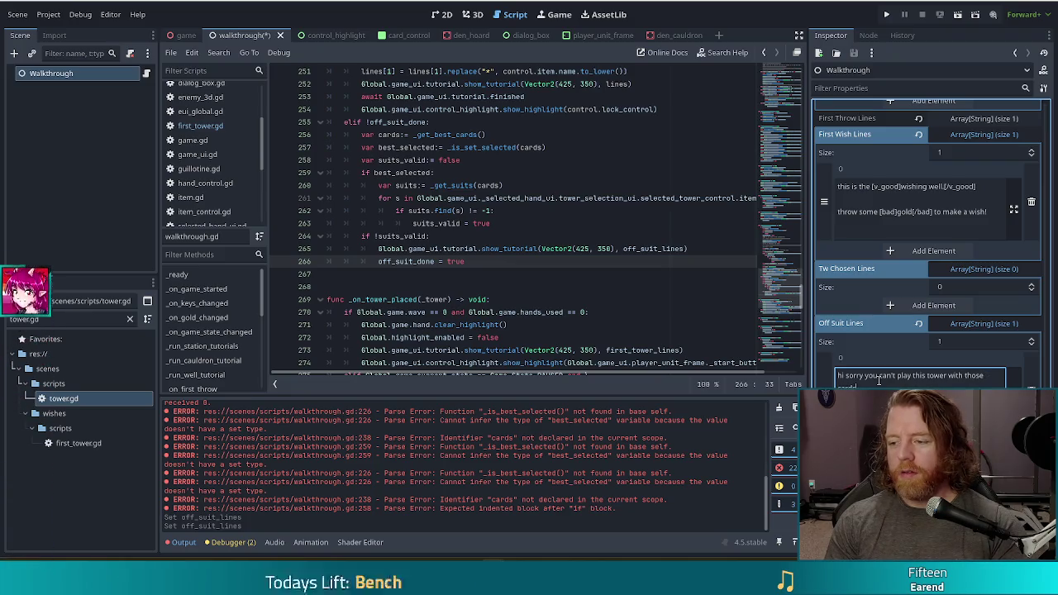
{"action": "key", "text": "ctrl+s"}
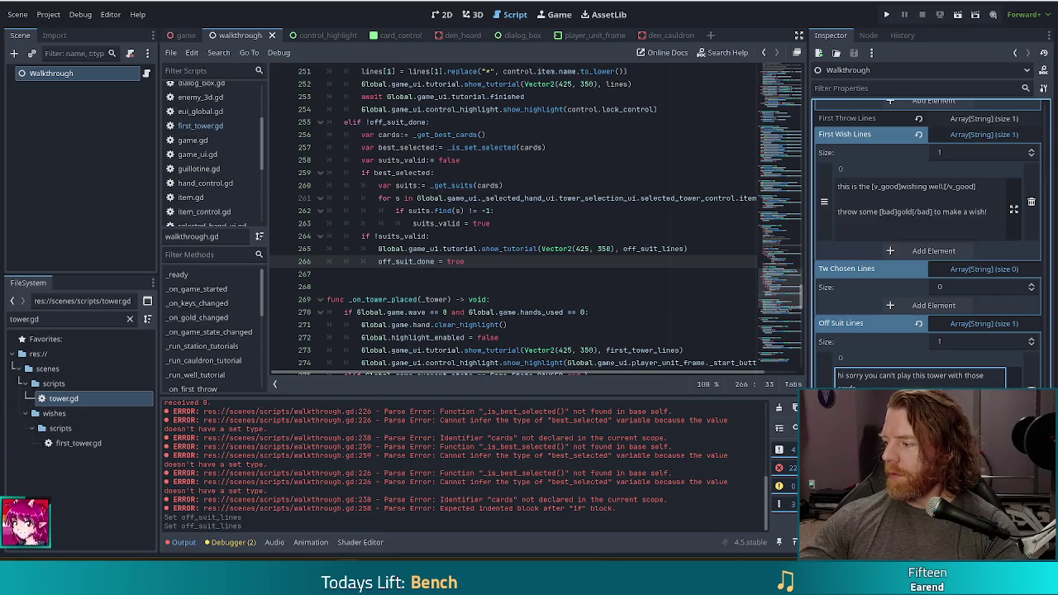
{"action": "left_click", "coordinate": [514, 249]}
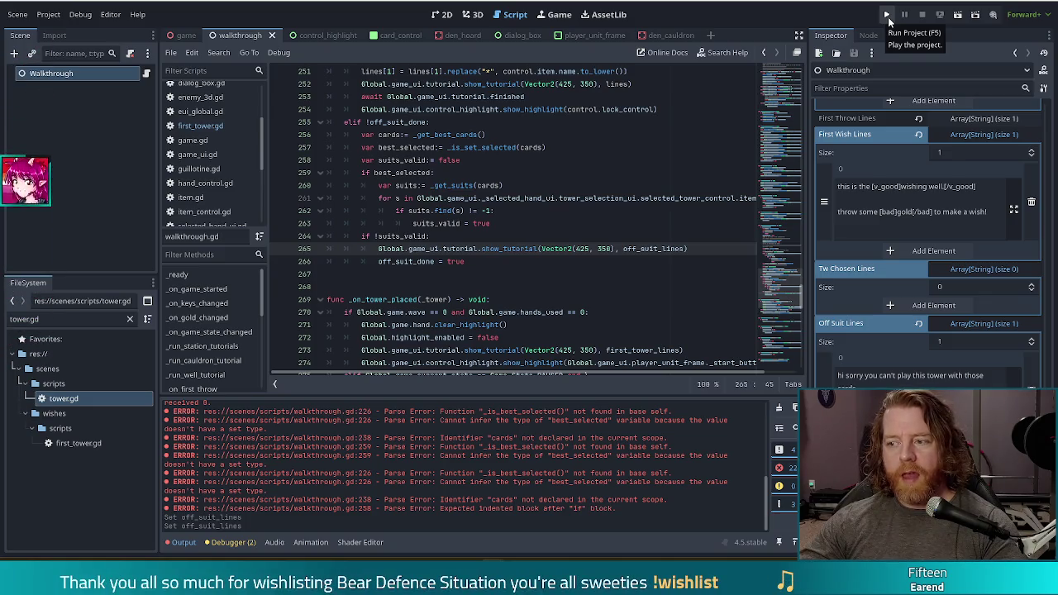
{"action": "left_click", "coordinate": [499, 197]}
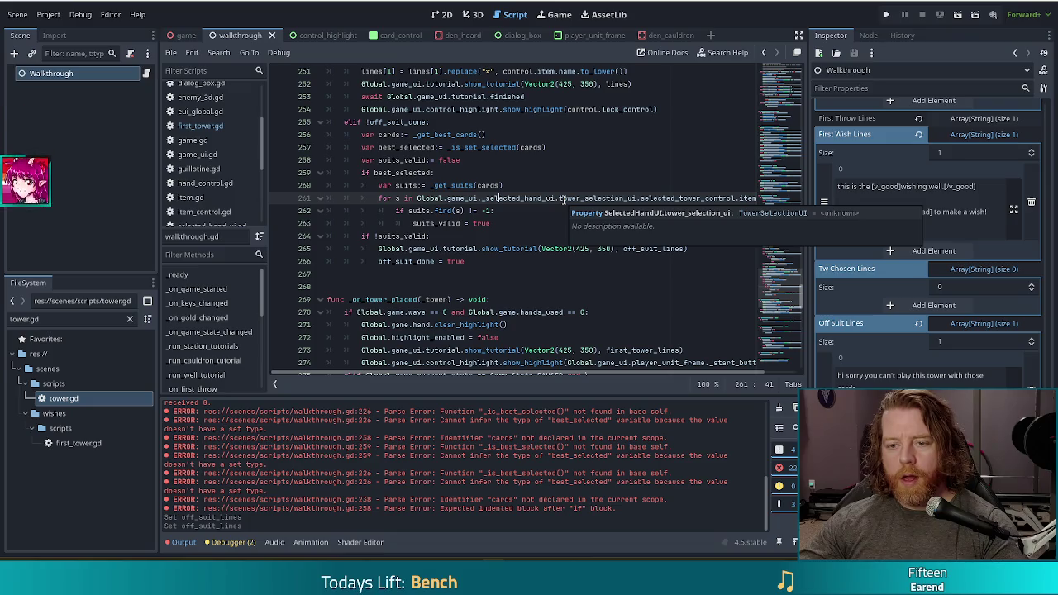
- Append '#TODO may also need to trigger this on tower selected' to the elif !off_suit_done line and save
{"action": "left_click", "coordinate": [437, 185]}
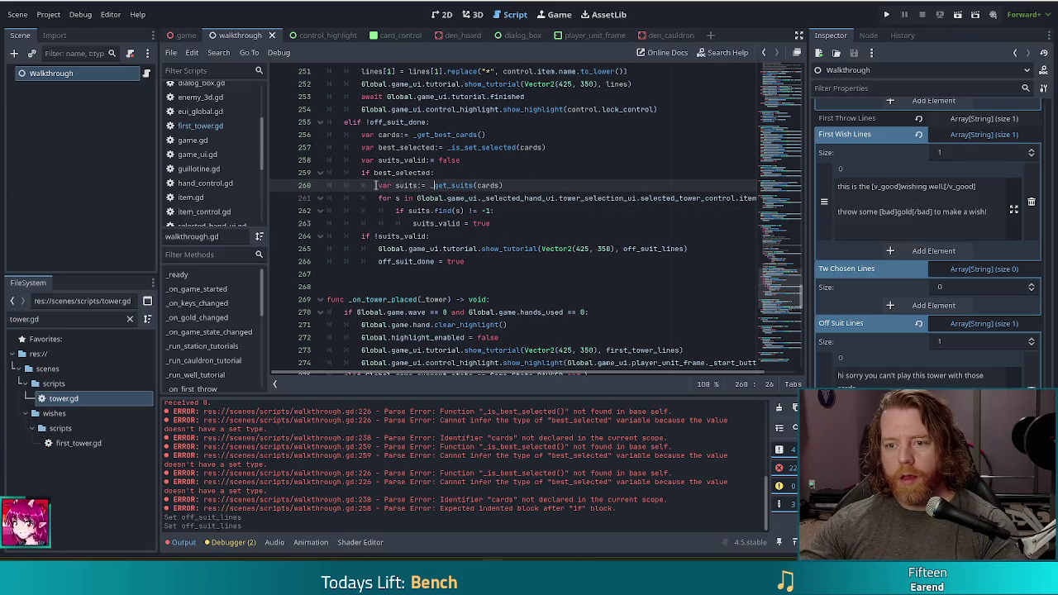
{"action": "scroll", "coordinate": [445, 204], "scroll_direction": "up", "scroll_amount": 5}
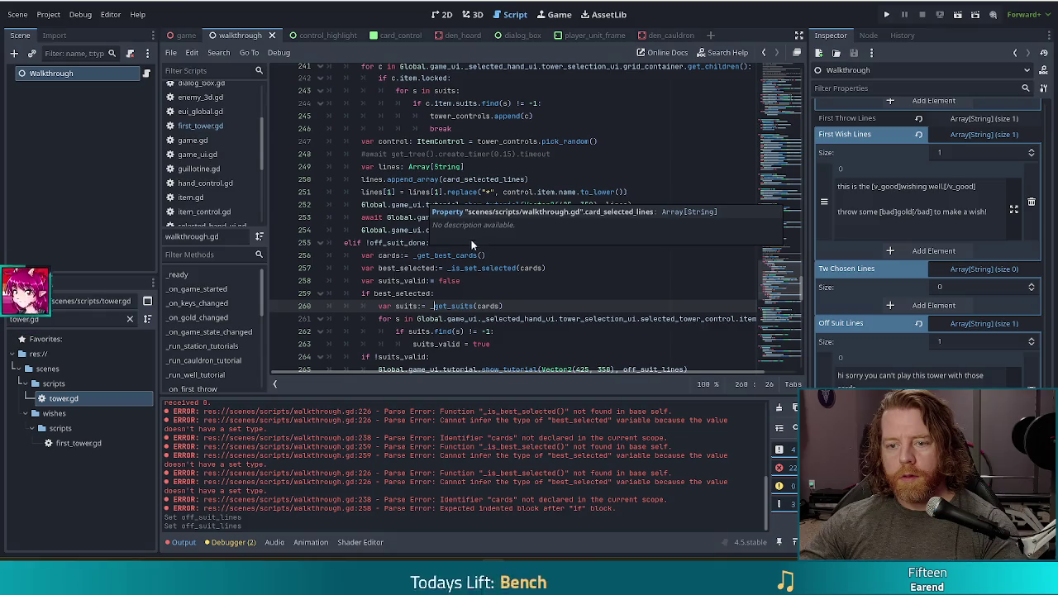
{"action": "left_click", "coordinate": [450, 241]}
{"action": "type", "text": "#TODO may also need to trigger thi"}
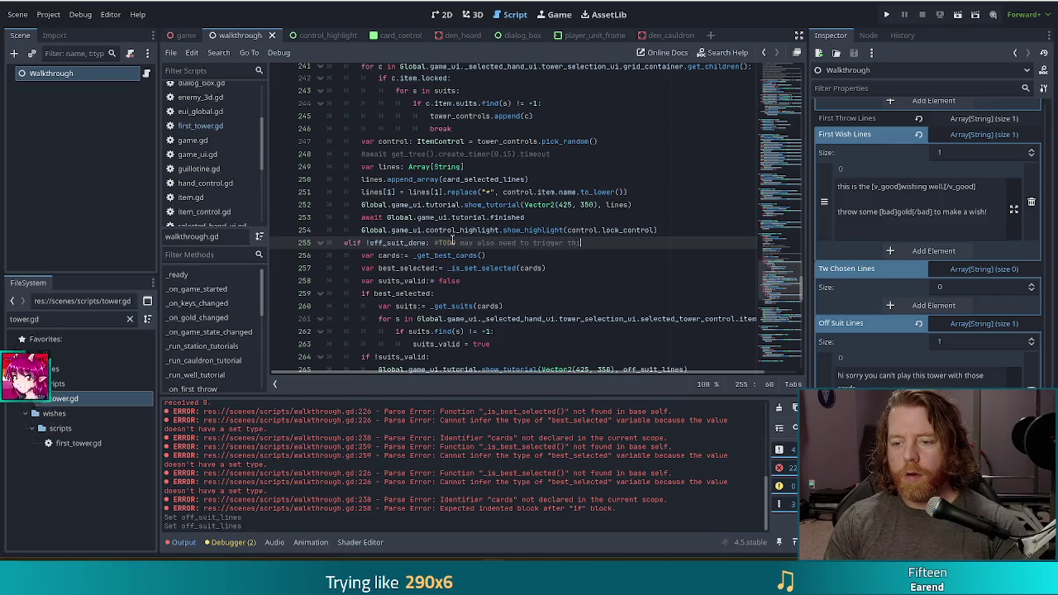
{"action": "type", "text": "s on tower selected"}
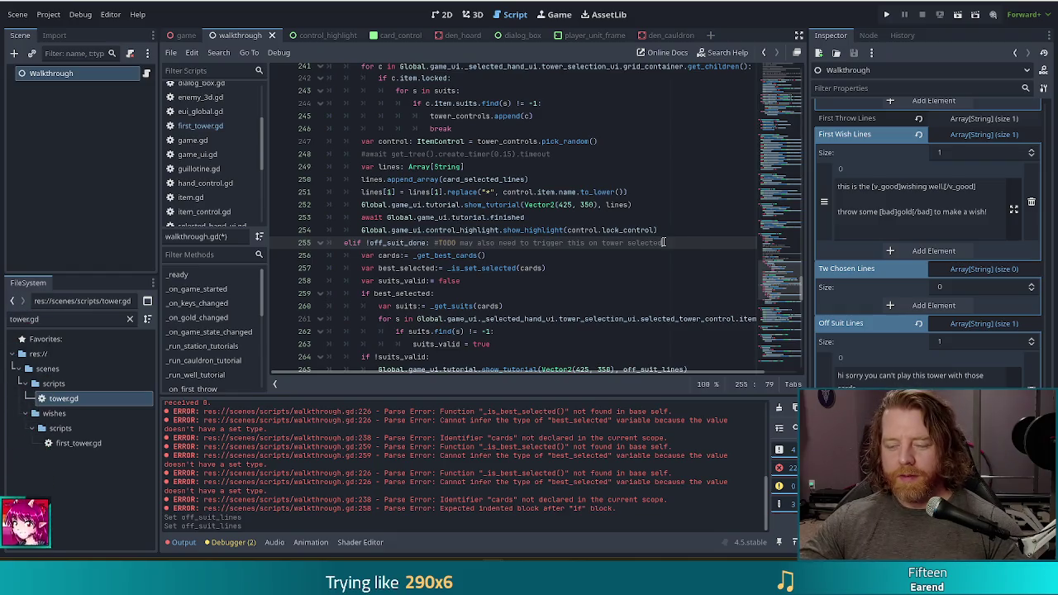
{"action": "key", "text": "ctrl+s"}
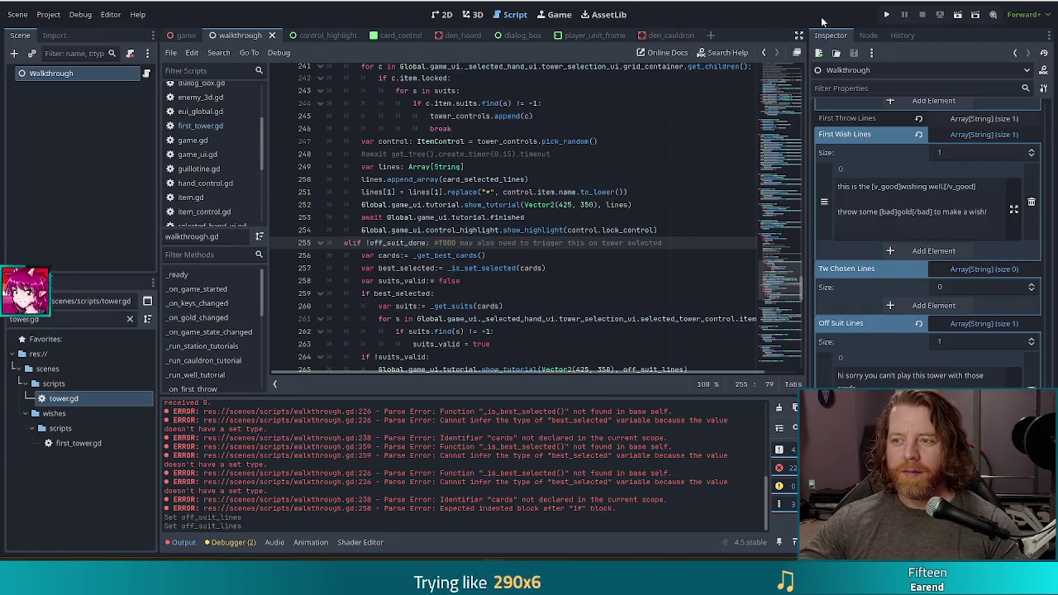
- Run the game, start the tutorial level, buy the Key in the shop and head out to the map
{"action": "left_click", "coordinate": [890, 16]}
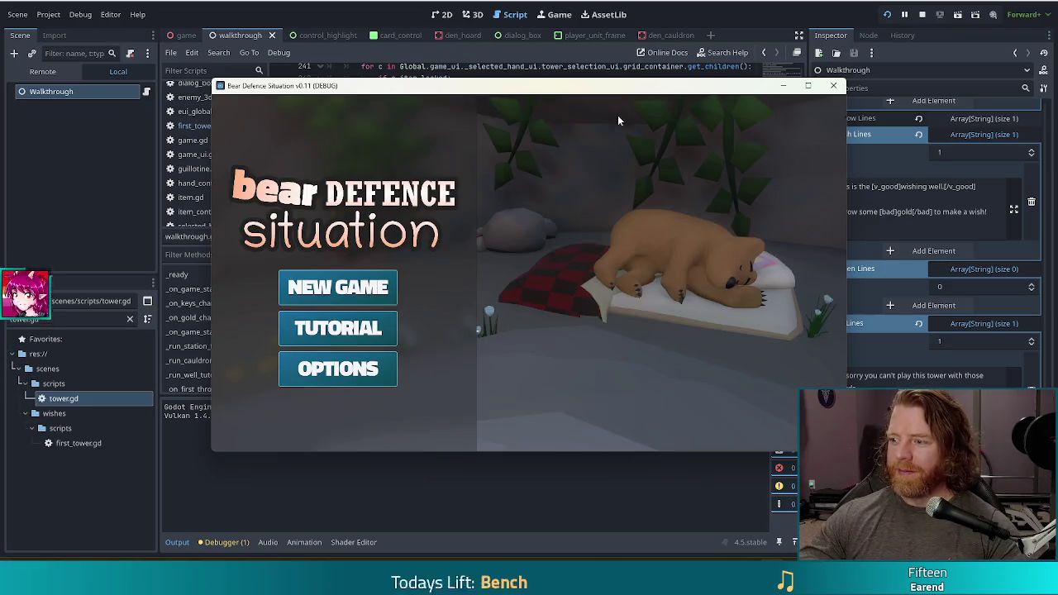
{"action": "left_click", "coordinate": [343, 328]}
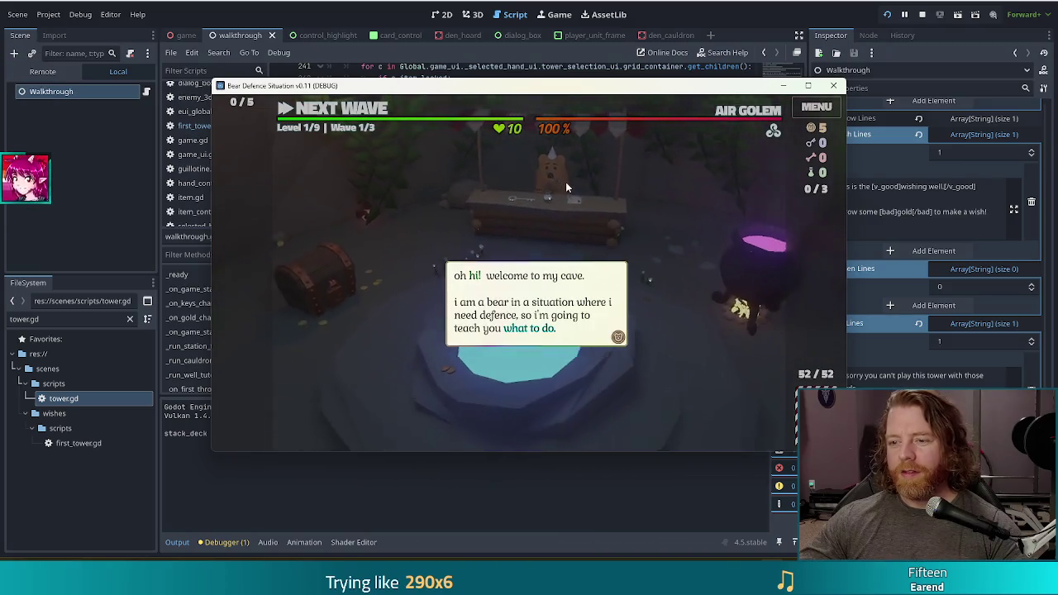
{"action": "left_click", "coordinate": [566, 183]}
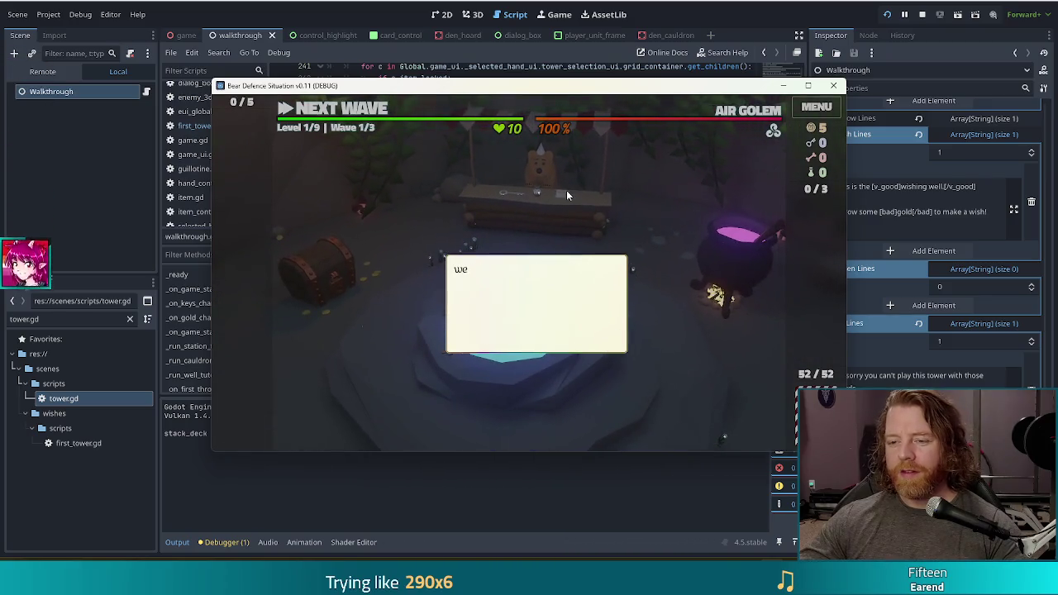
{"action": "left_click", "coordinate": [523, 207]}
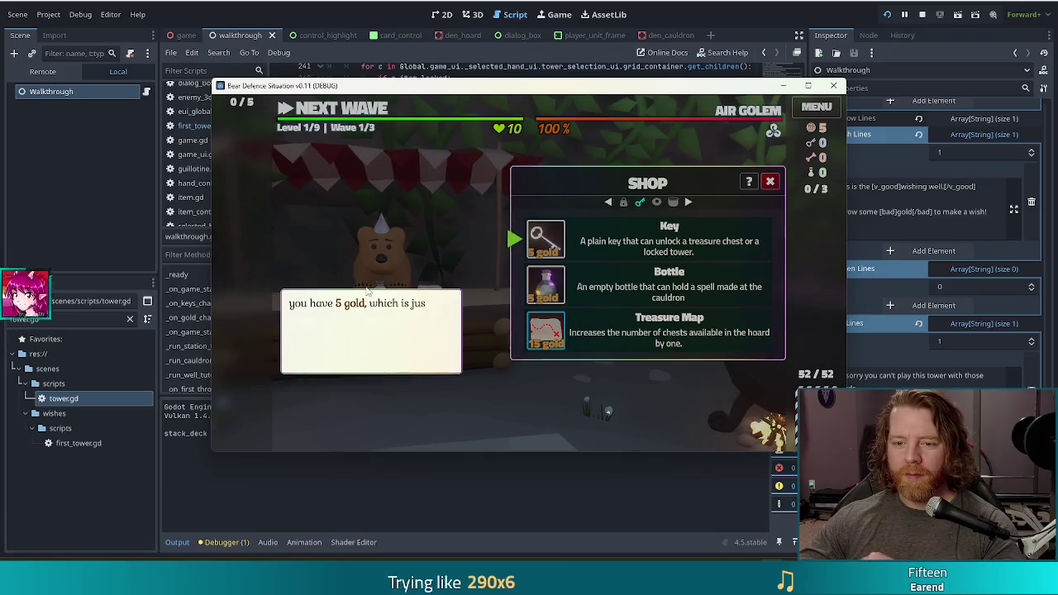
{"action": "left_click", "coordinate": [576, 241]}
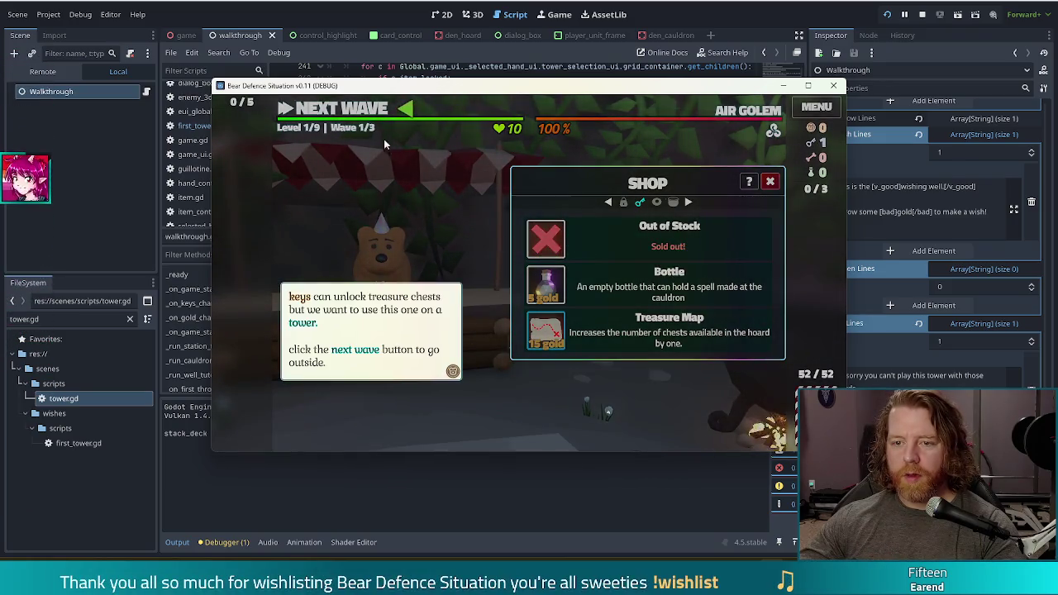
{"action": "left_click", "coordinate": [364, 110]}
- Select the Queen of Water card, unlock the Light Tower, play the cards and place the tower
{"action": "left_click", "coordinate": [460, 232]}
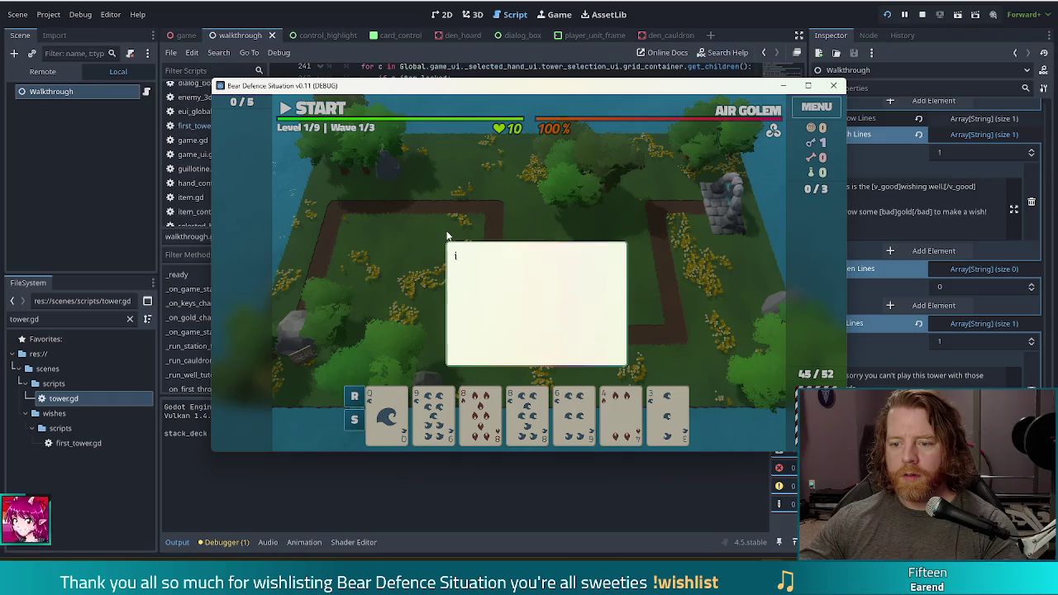
{"action": "left_click", "coordinate": [374, 276]}
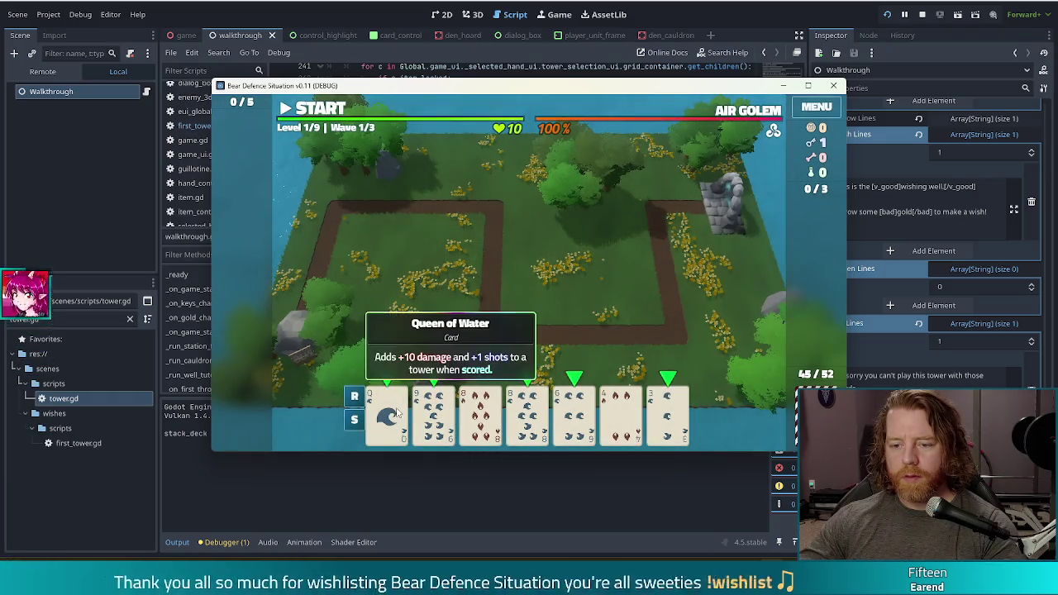
{"action": "left_click", "coordinate": [387, 414]}
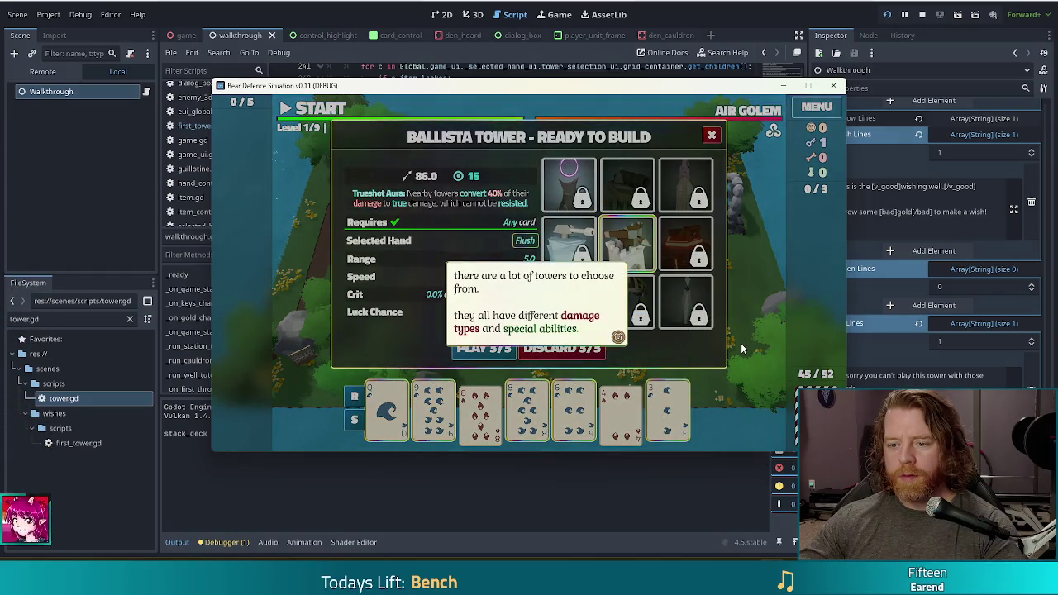
{"action": "left_click", "coordinate": [741, 344]}
{"action": "left_click", "coordinate": [741, 348]}
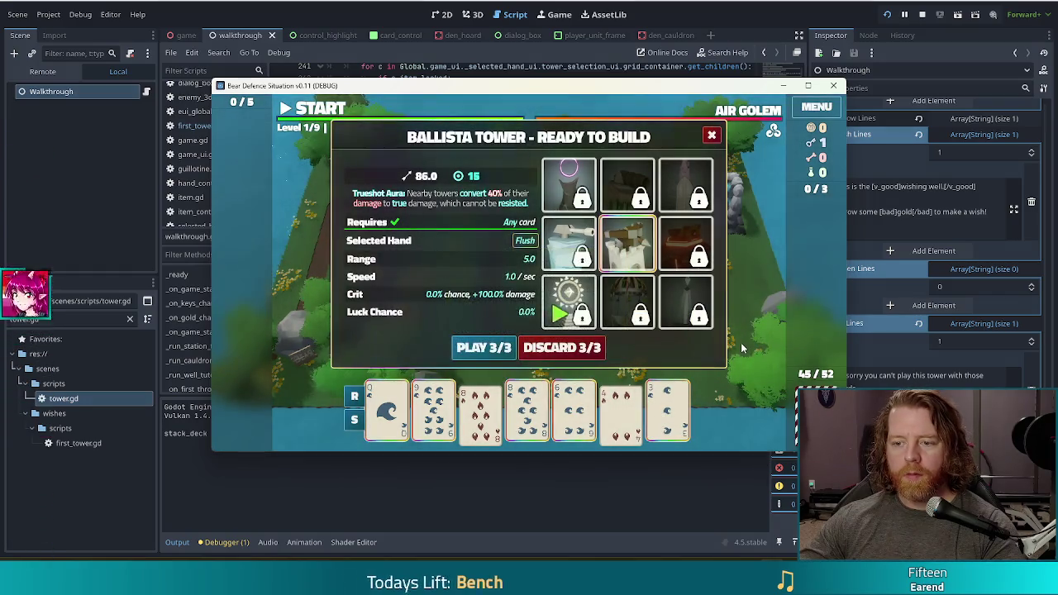
{"action": "left_click", "coordinate": [582, 315]}
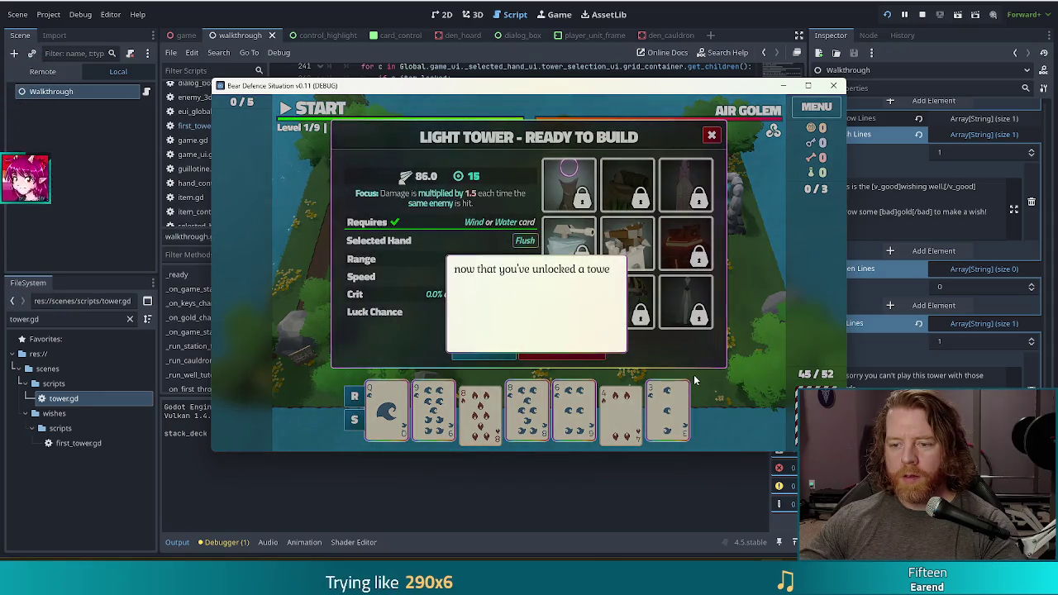
{"action": "left_click", "coordinate": [584, 316]}
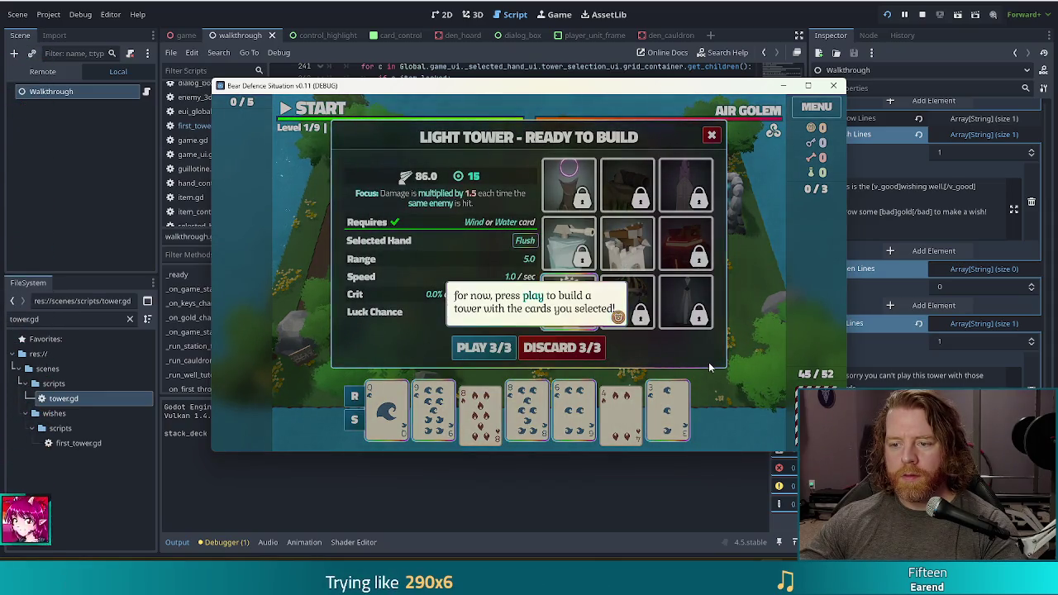
{"action": "left_click", "coordinate": [709, 367]}
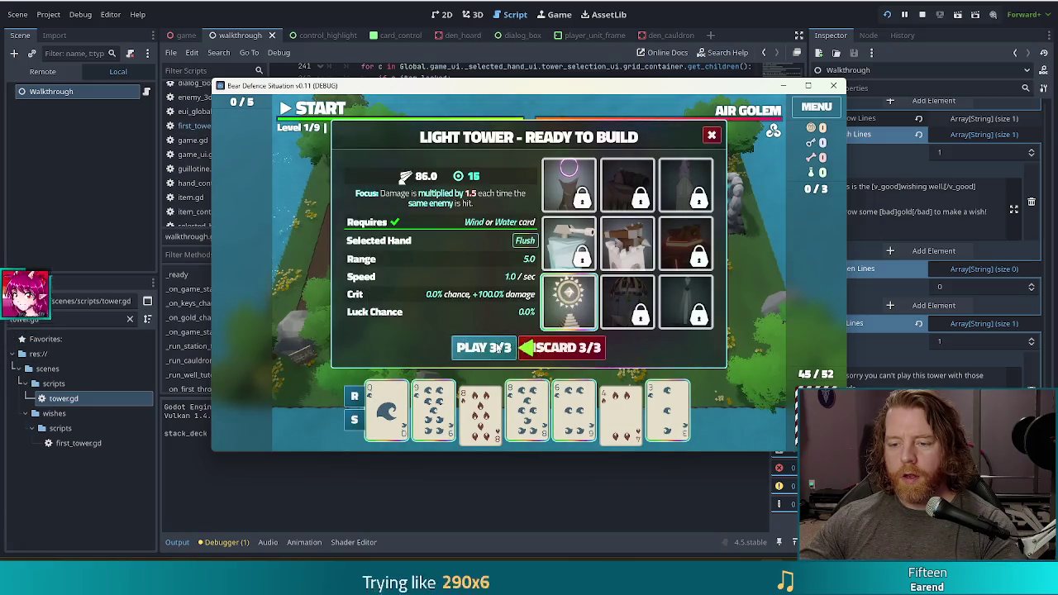
{"action": "left_click", "coordinate": [484, 347]}
{"action": "left_click", "coordinate": [628, 294]}
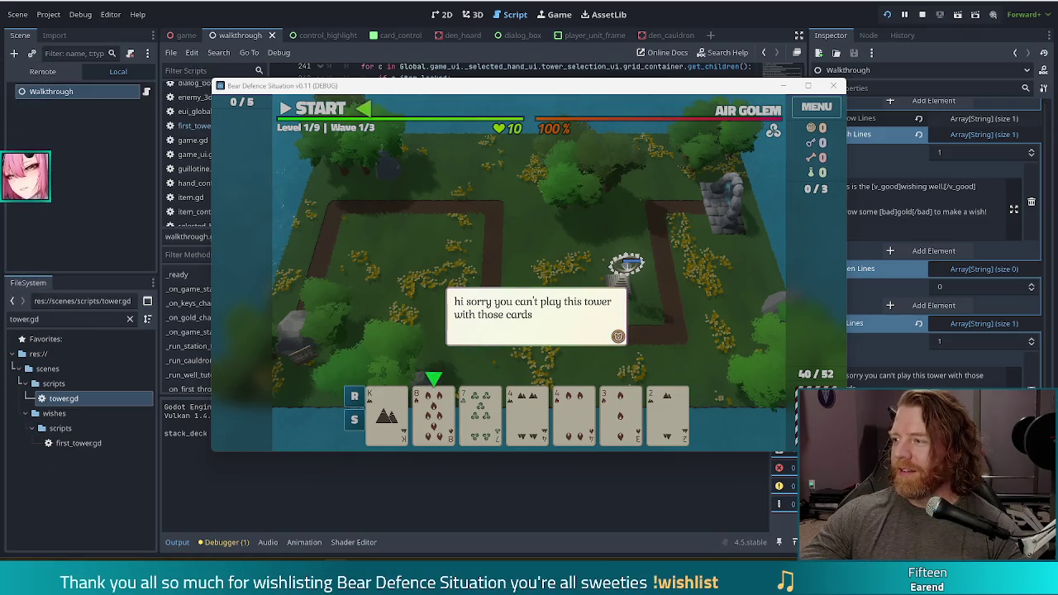
- Switch from the game to the Bluesky page in the web browser
{"action": "key", "text": "alt+Tab"}
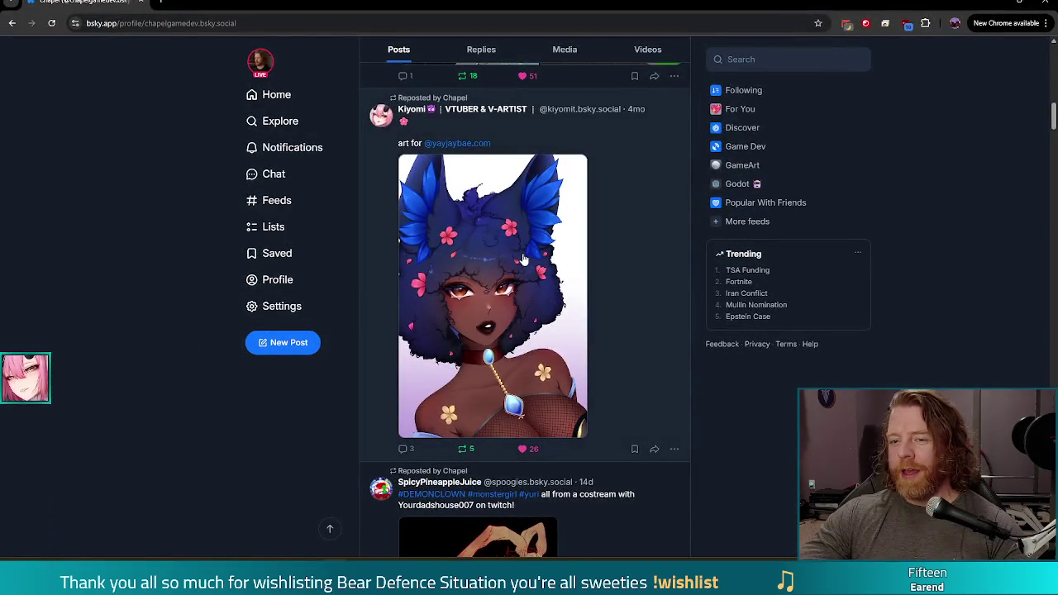
- View the reposted character artwork full size in Bluesky, then switch back to the Godot game
{"action": "left_click", "coordinate": [524, 258]}
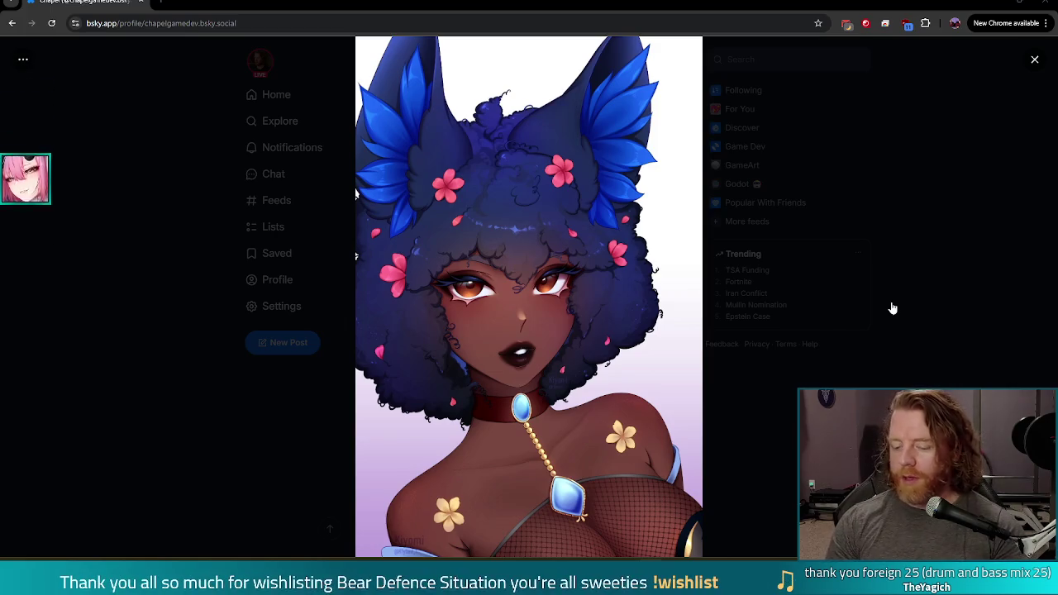
{"action": "key", "text": "alt+Tab"}
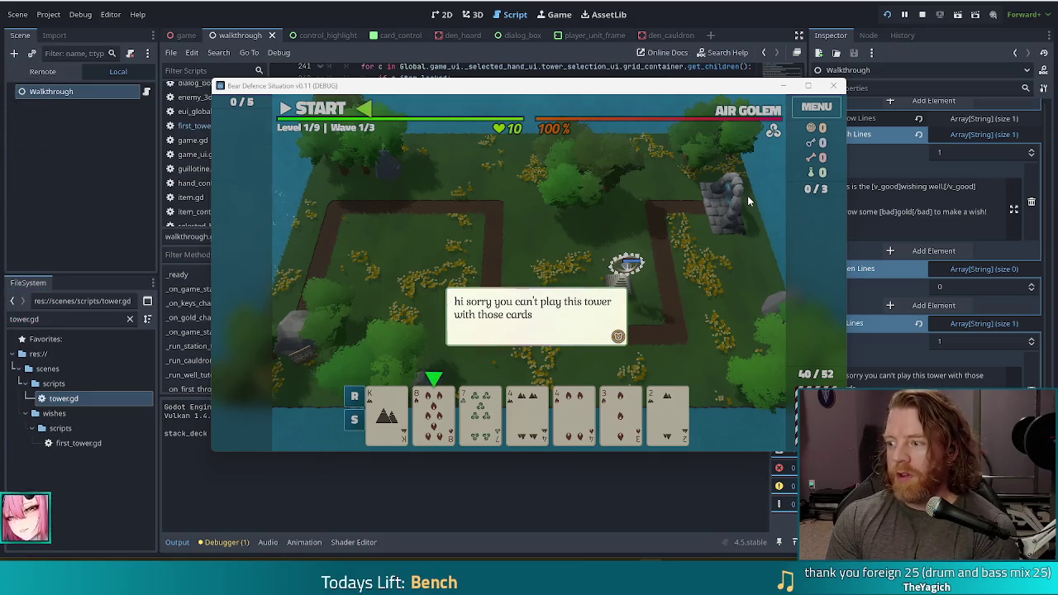
- Restart the game from Godot and begin a new fullscreen run
{"action": "left_click", "coordinate": [921, 17]}
{"action": "key", "text": "F5"}
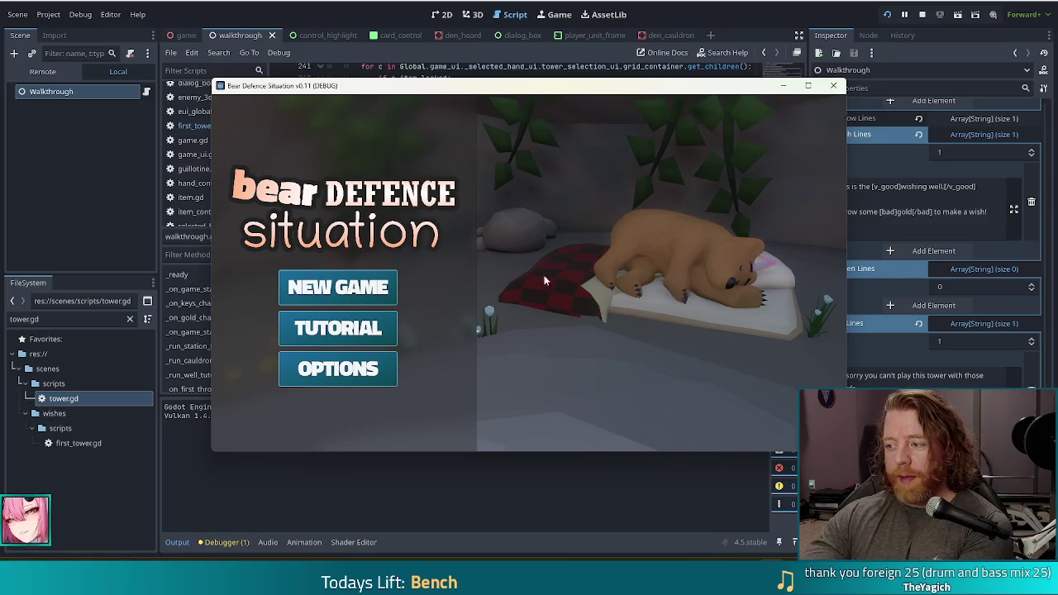
{"action": "left_click", "coordinate": [380, 296]}
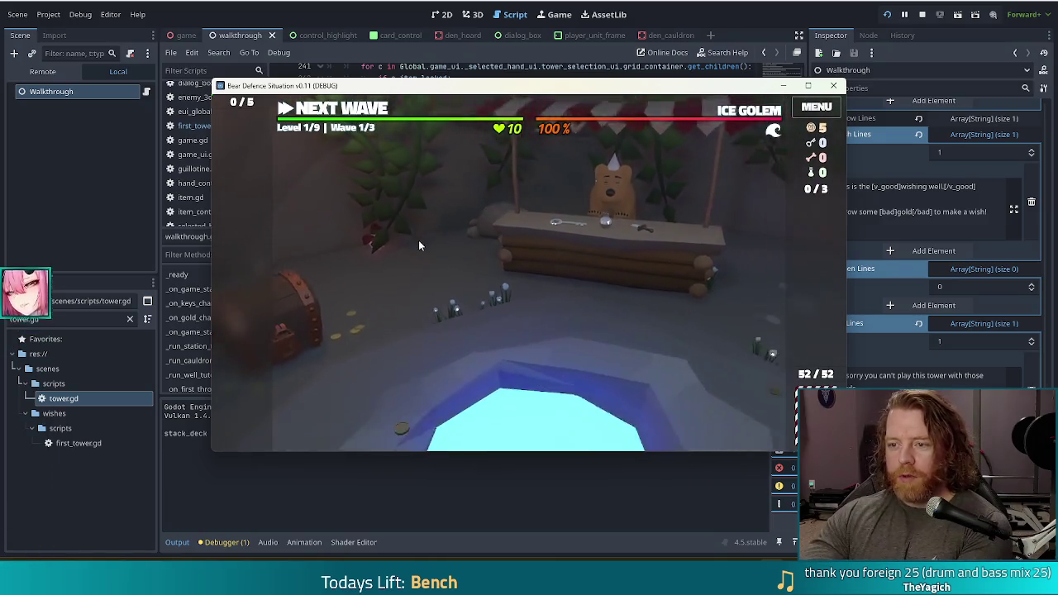
{"action": "key", "text": "F11"}
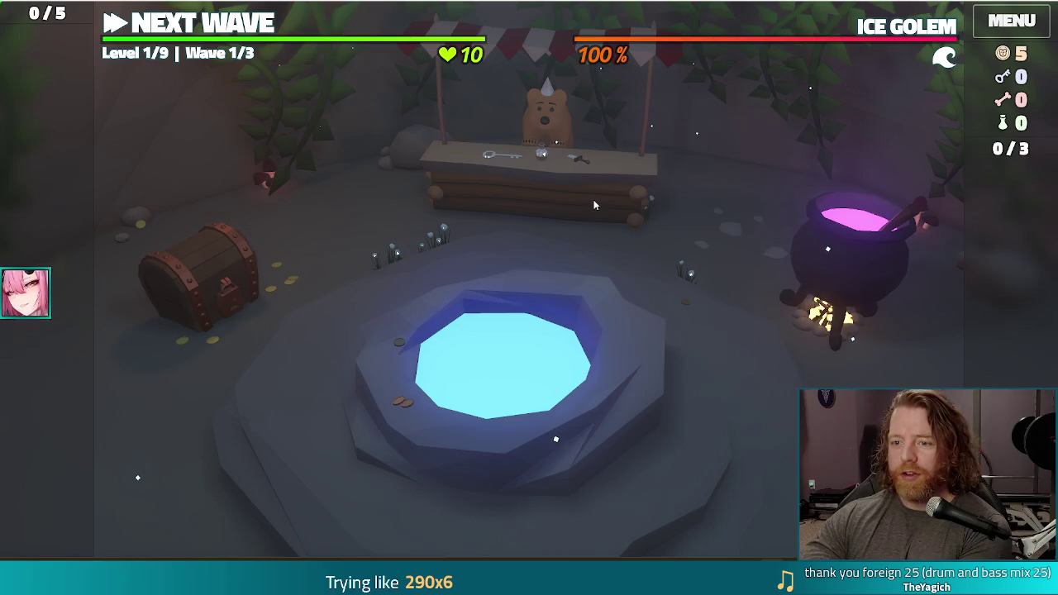
- Browse the bear's shop, poke the shopkeeper, and close the SHOP panel
{"action": "left_click", "coordinate": [609, 199]}
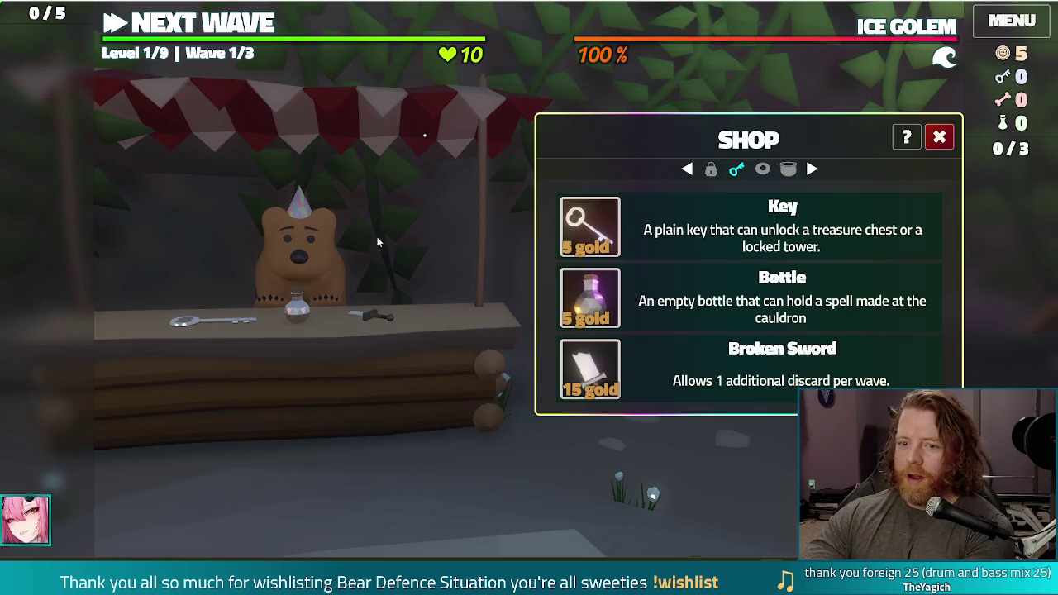
{"action": "left_click", "coordinate": [329, 261]}
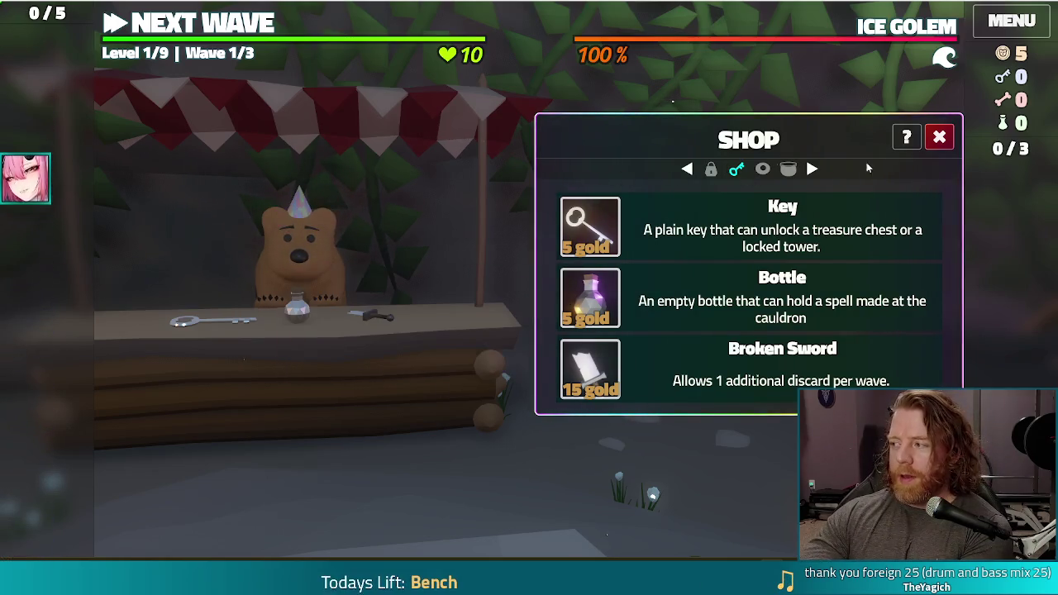
{"action": "left_click", "coordinate": [942, 138]}
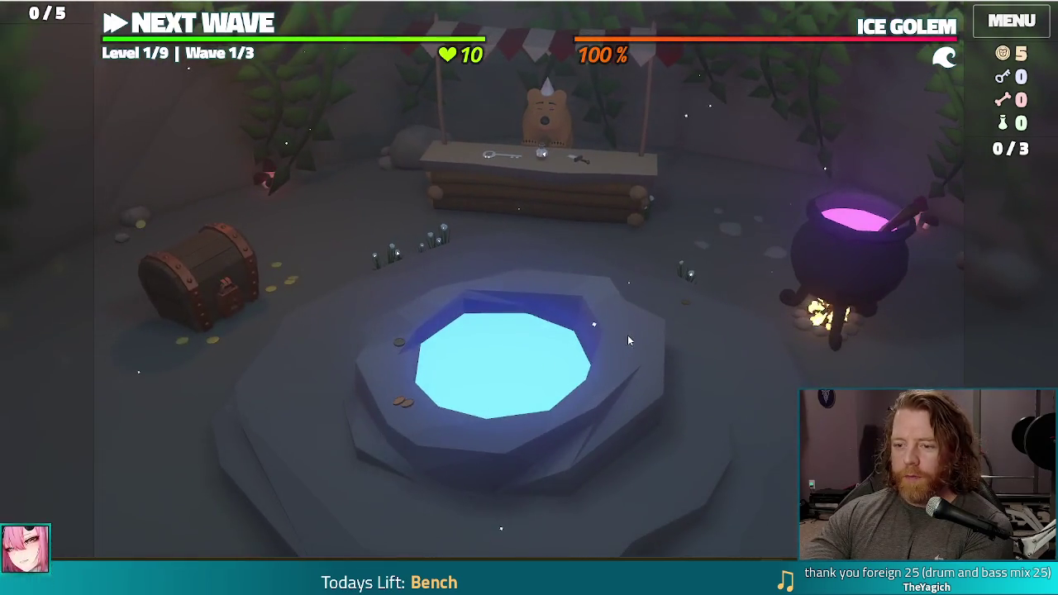
- Throw 5 gold into the wishing well for the Training Wheels wish
{"action": "left_click", "coordinate": [629, 340]}
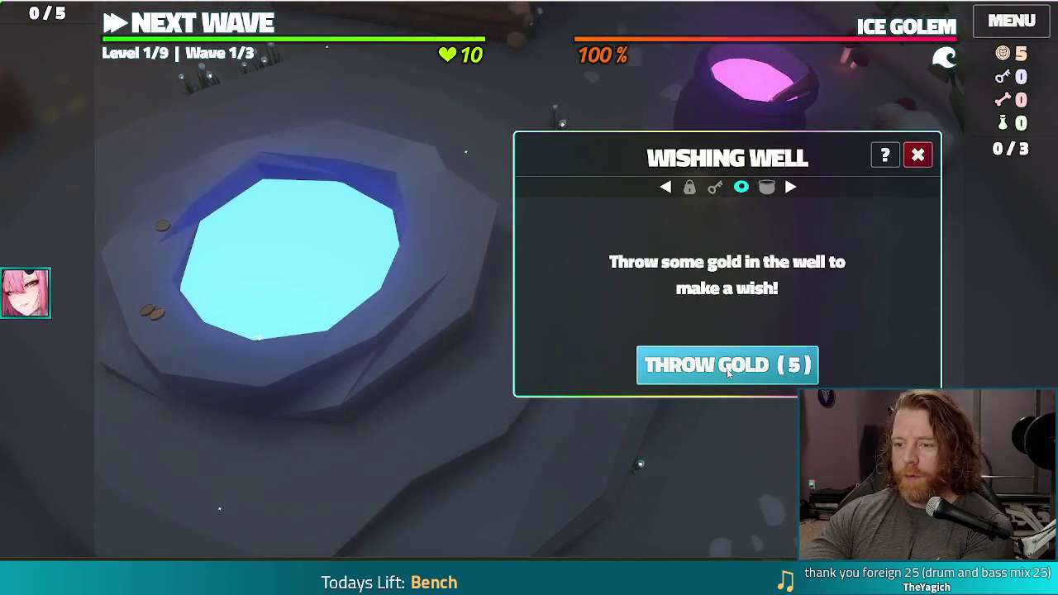
{"action": "left_click", "coordinate": [727, 369]}
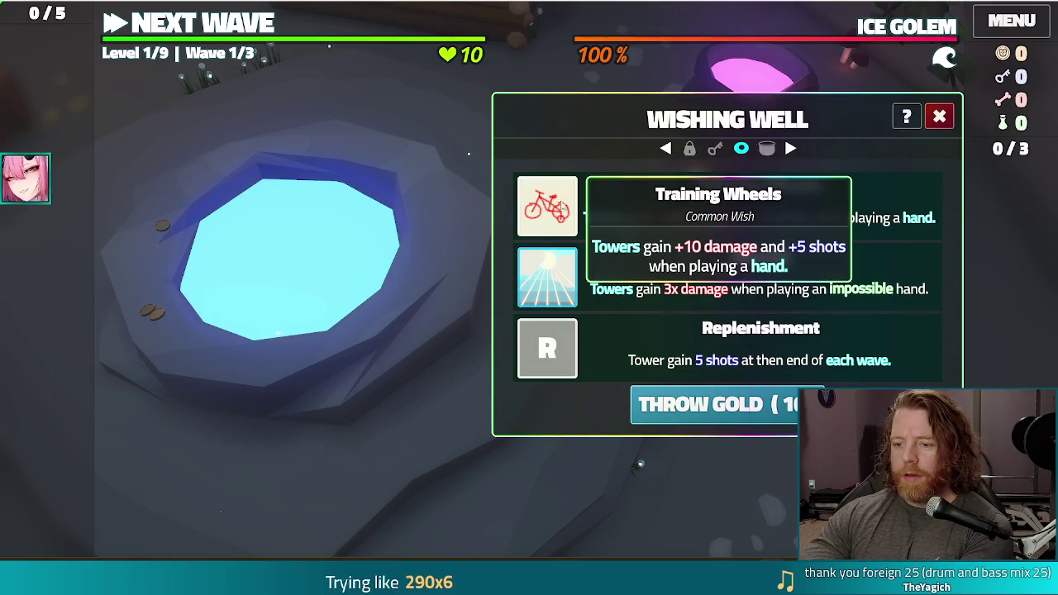
{"action": "left_click", "coordinate": [563, 204]}
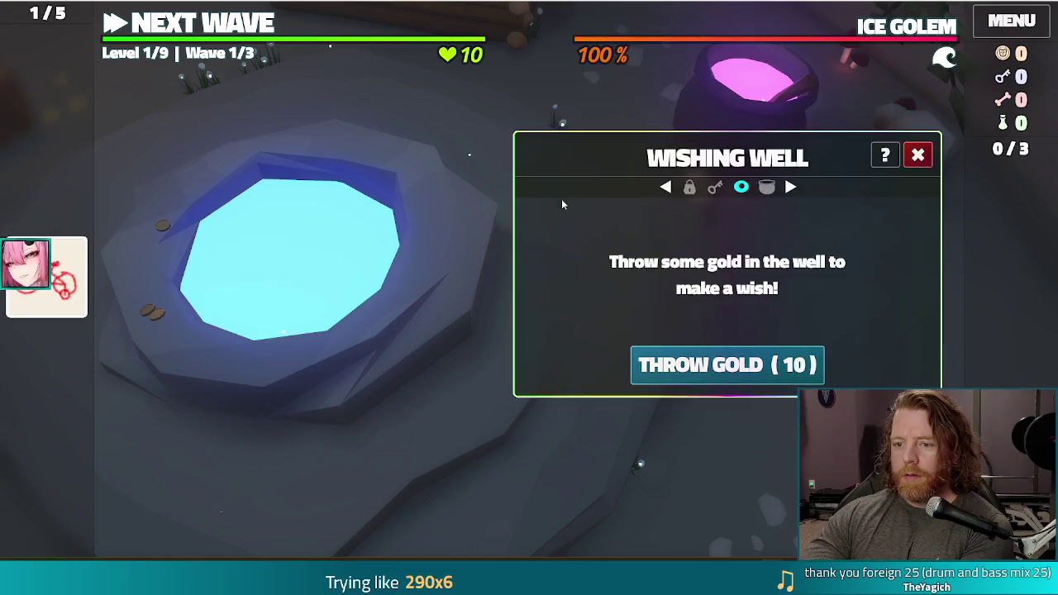
{"action": "left_click", "coordinate": [920, 157]}
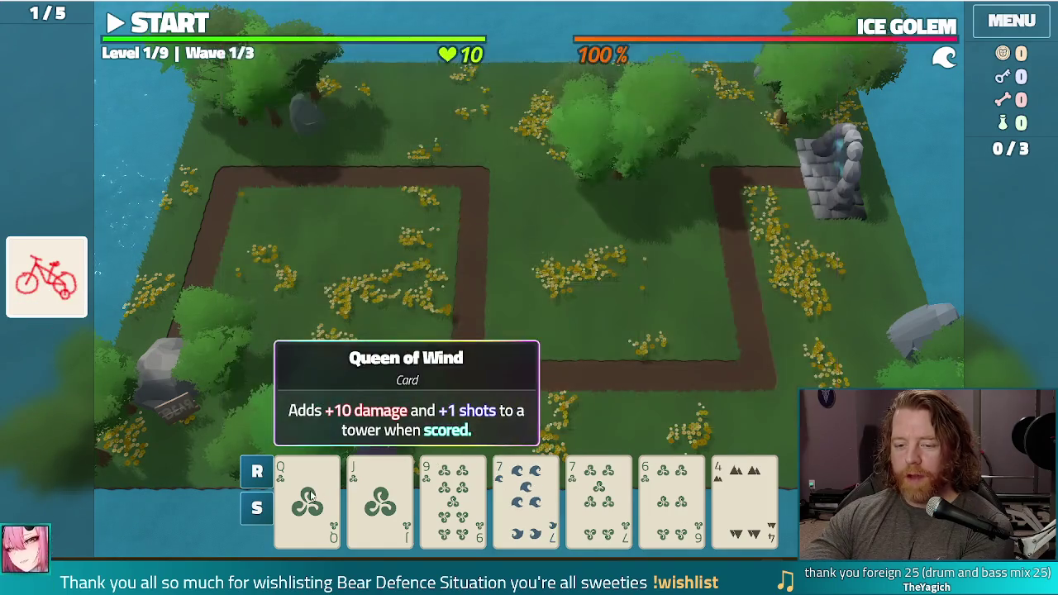
- Build a Ballista Tower from a Wind Flush ending with the 6 of Wind, placed on the grass
{"action": "left_click", "coordinate": [311, 495]}
{"action": "left_click", "coordinate": [381, 496]}
{"action": "left_click", "coordinate": [453, 496]}
{"action": "left_click", "coordinate": [599, 496]}
{"action": "left_click", "coordinate": [671, 496]}
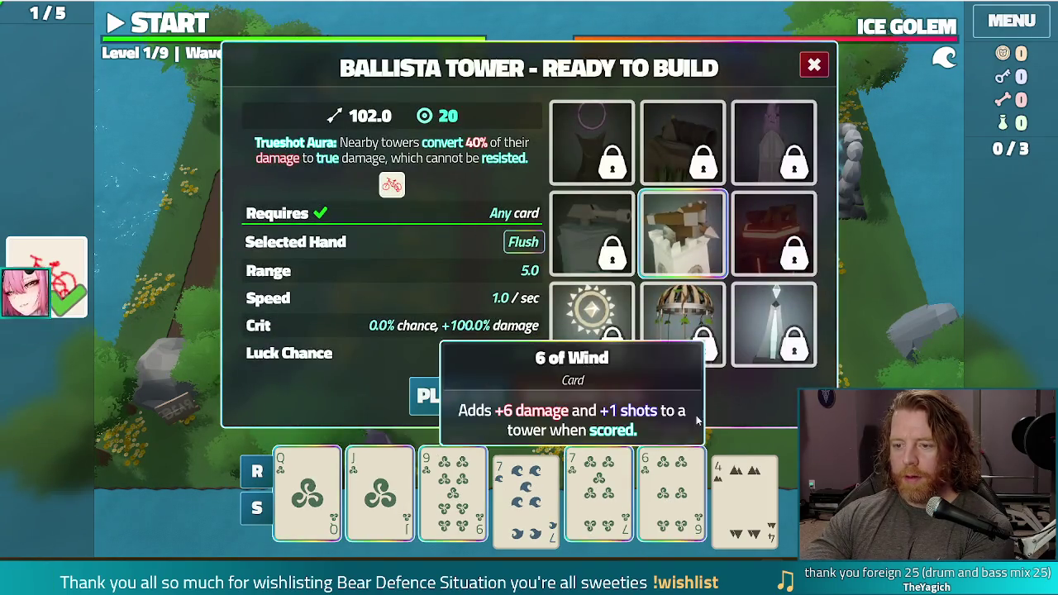
{"action": "left_click", "coordinate": [500, 398]}
{"action": "left_click", "coordinate": [672, 311]}
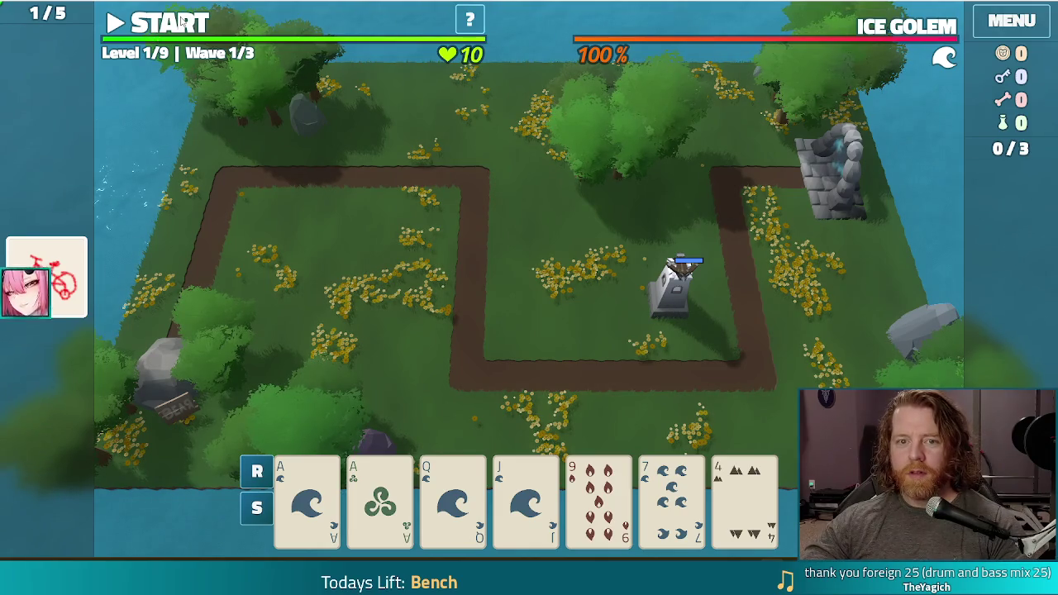
- Clear wave 1, close the game window, and return to line 255's TODO in walkthrough.gd
{"action": "key", "text": "space"}
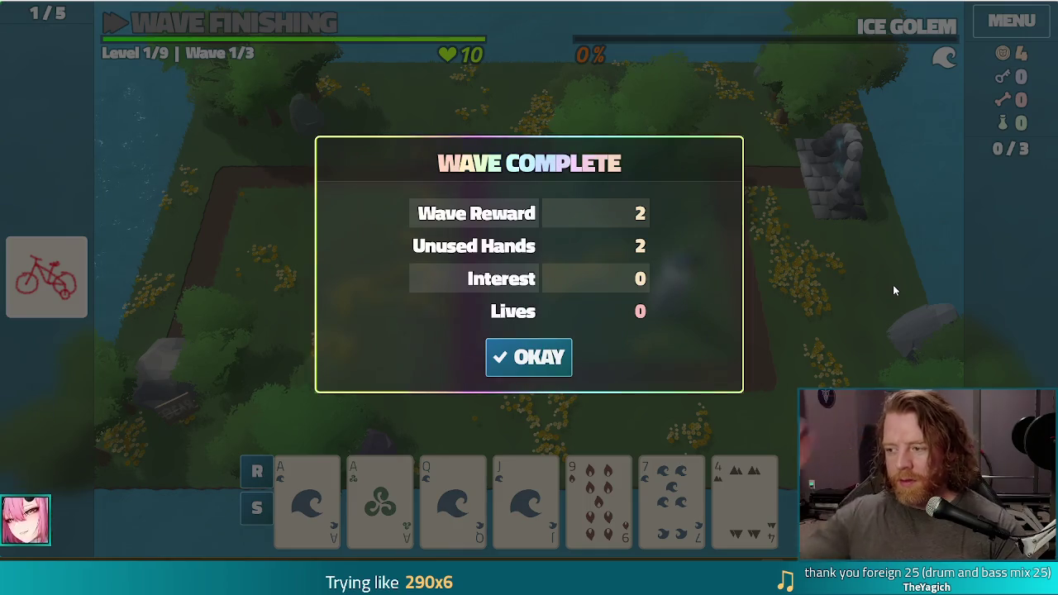
{"action": "left_click", "coordinate": [534, 362]}
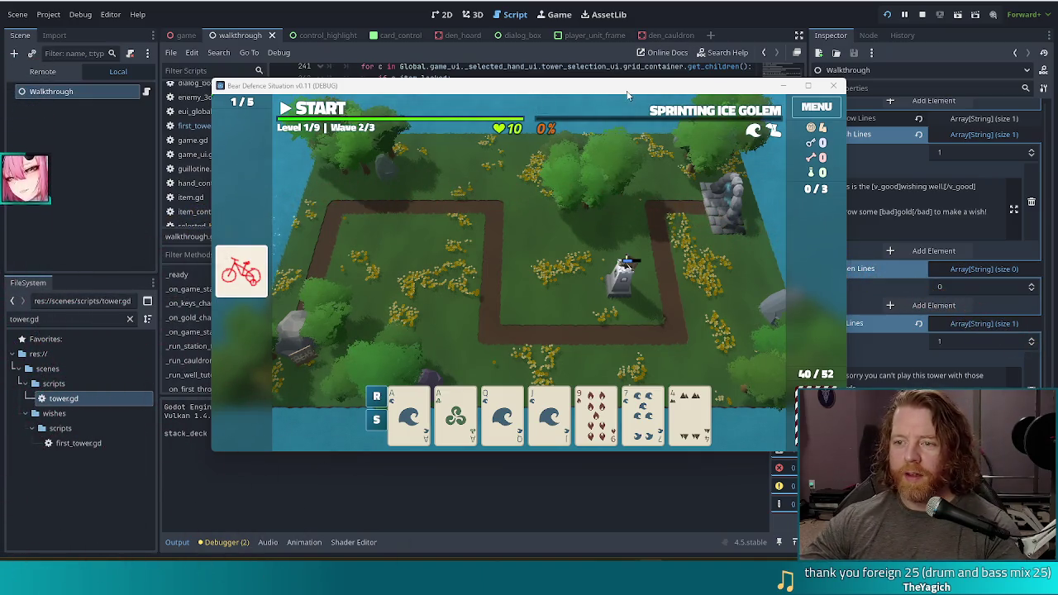
{"action": "mouse_move", "coordinate": [649, 86]}
{"action": "left_mouse_down"}
{"action": "mouse_move", "coordinate": [578, 94]}
{"action": "mouse_move", "coordinate": [584, 72]}
{"action": "left_mouse_up"}
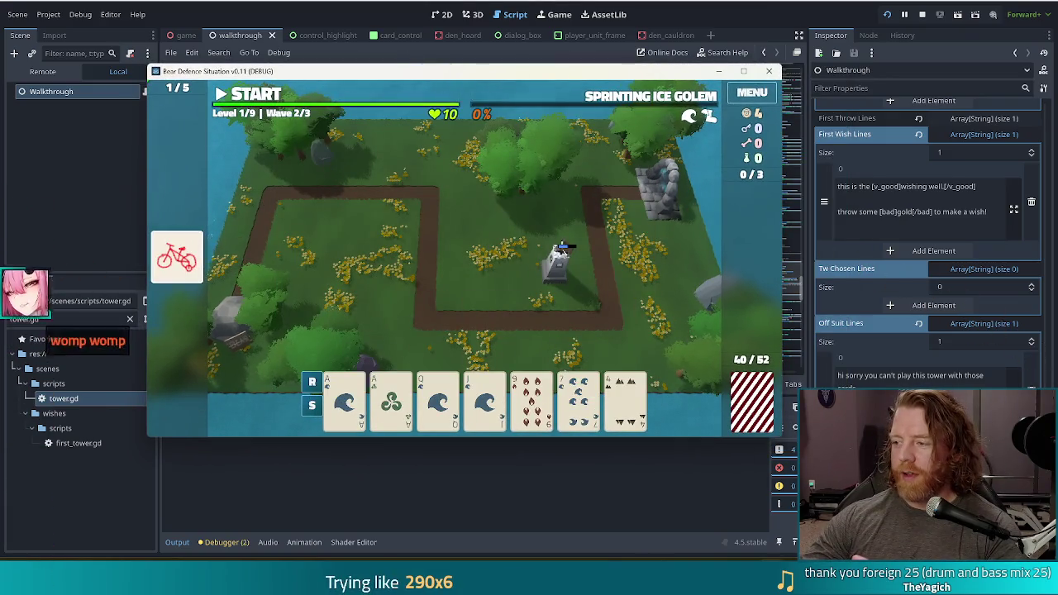
{"action": "left_click", "coordinate": [769, 73]}
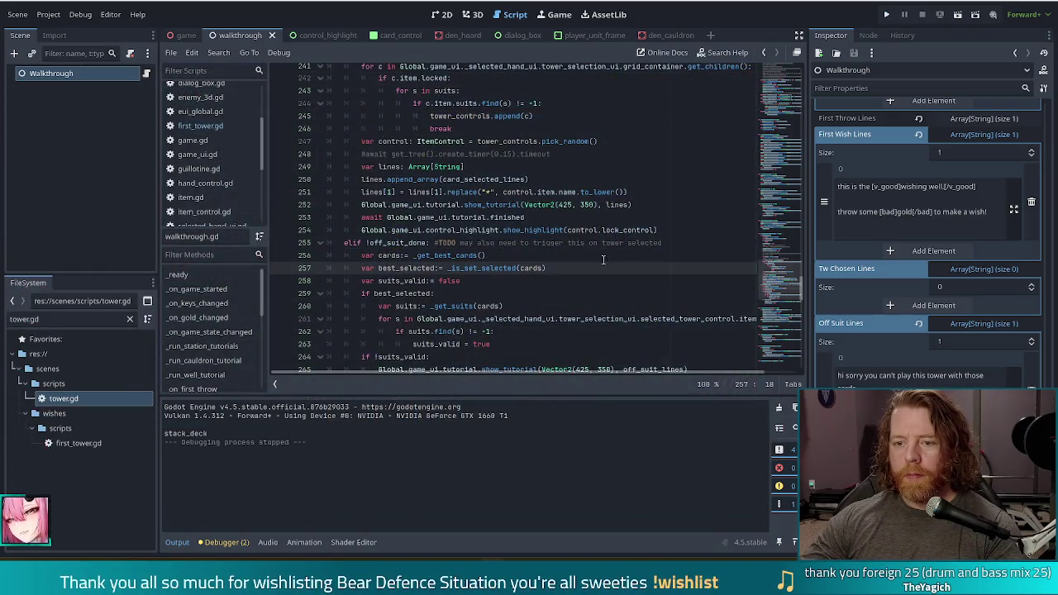
{"action": "left_click", "coordinate": [677, 242]}
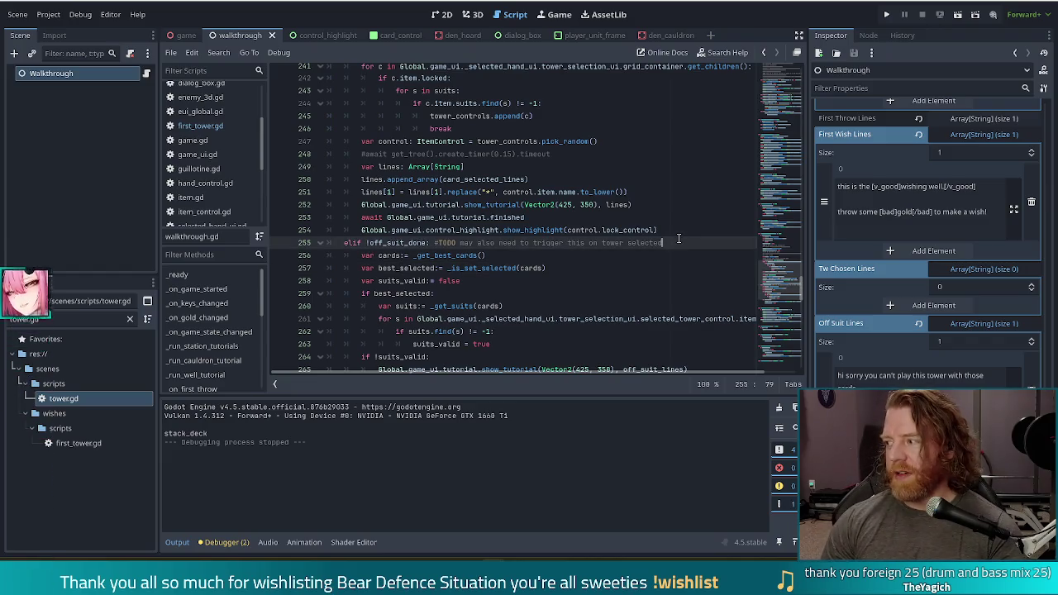
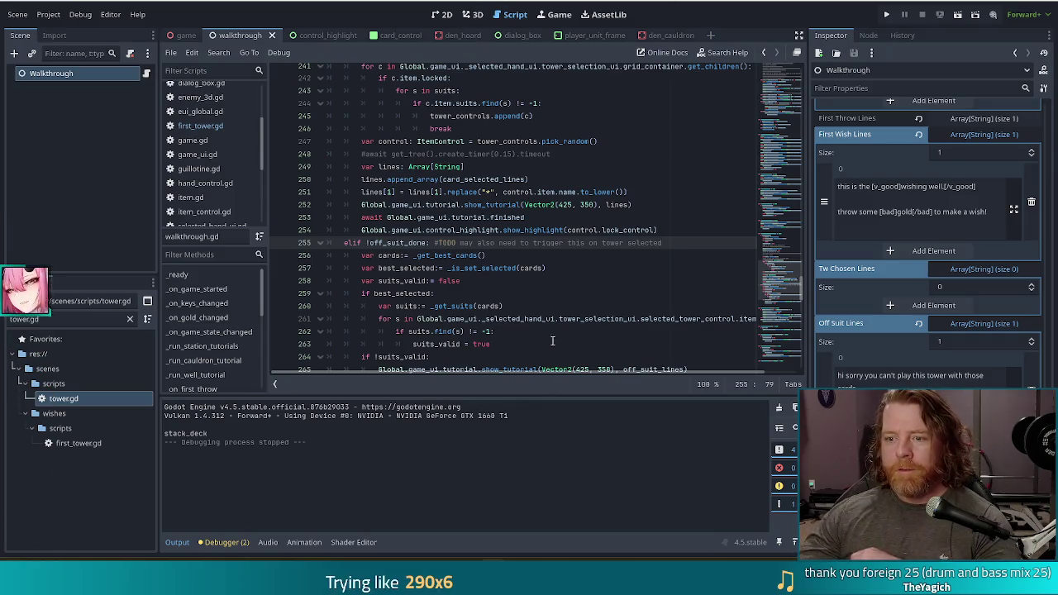
- Put the caret after off_suit_done on line 255, then scroll up to _on_selected_cards_changed
{"action": "left_click", "coordinate": [500, 255]}
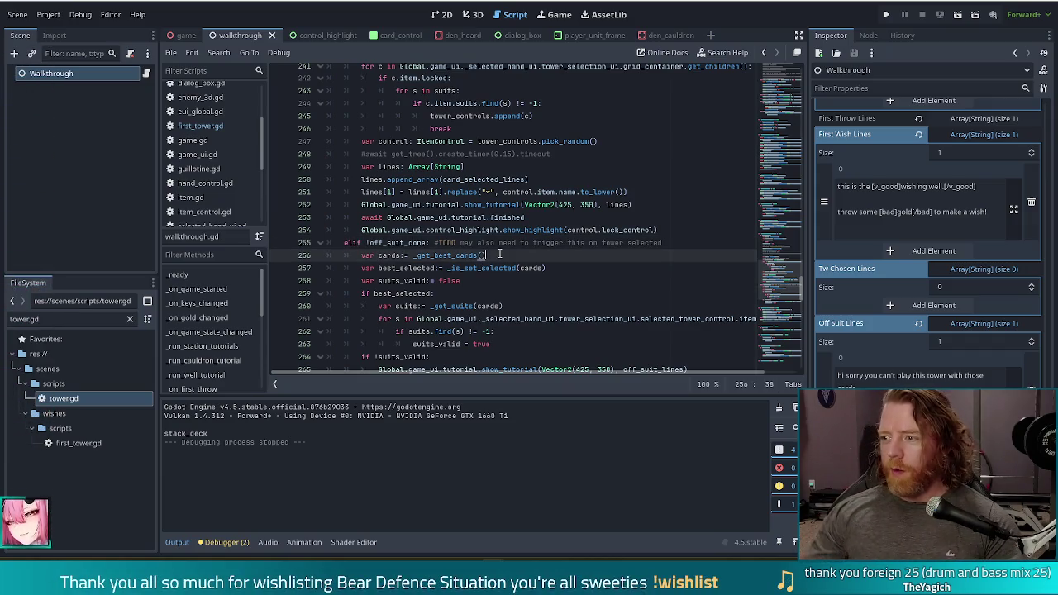
{"action": "left_click", "coordinate": [435, 241]}
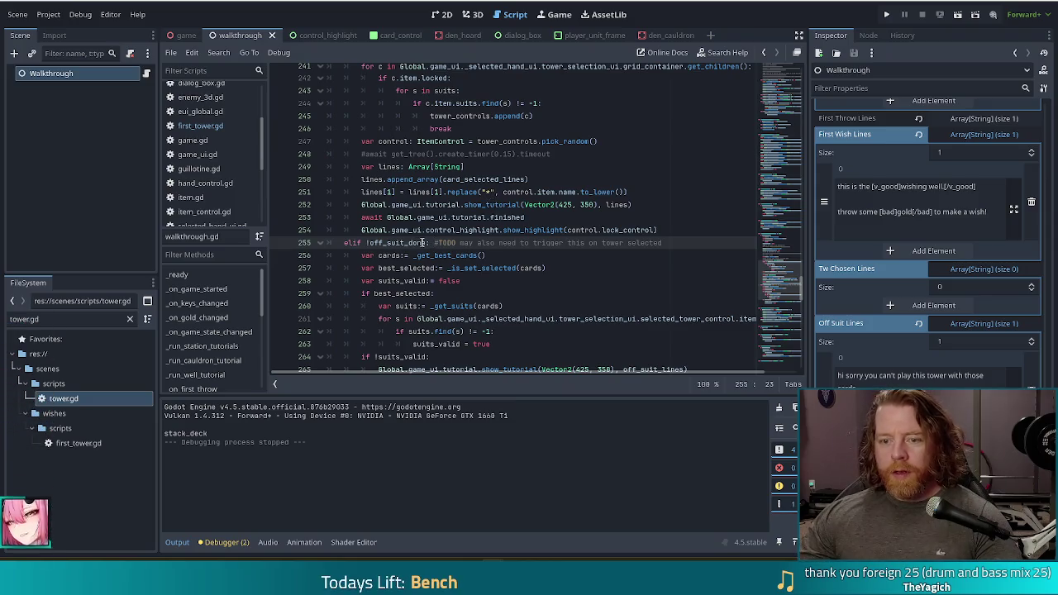
{"action": "mouse_move", "coordinate": [563, 226]}
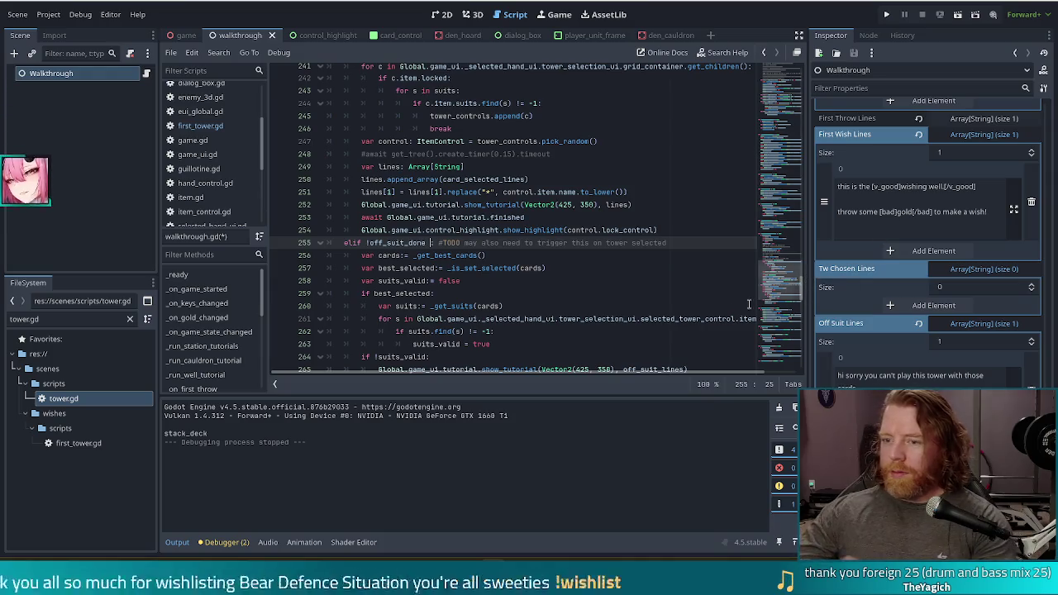
{"action": "left_click", "coordinate": [478, 243]}
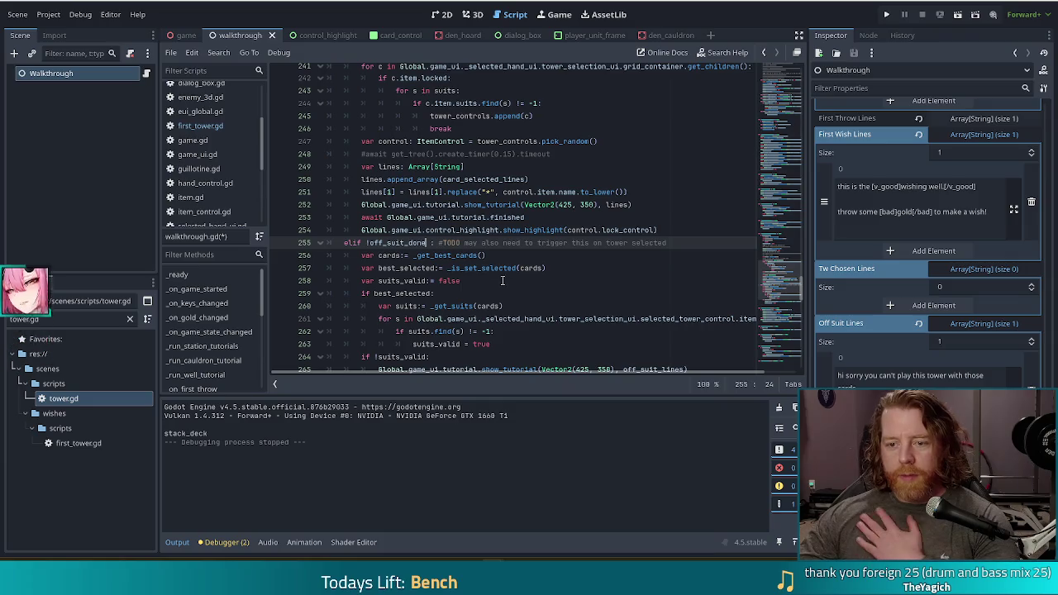
{"action": "left_click", "coordinate": [467, 256]}
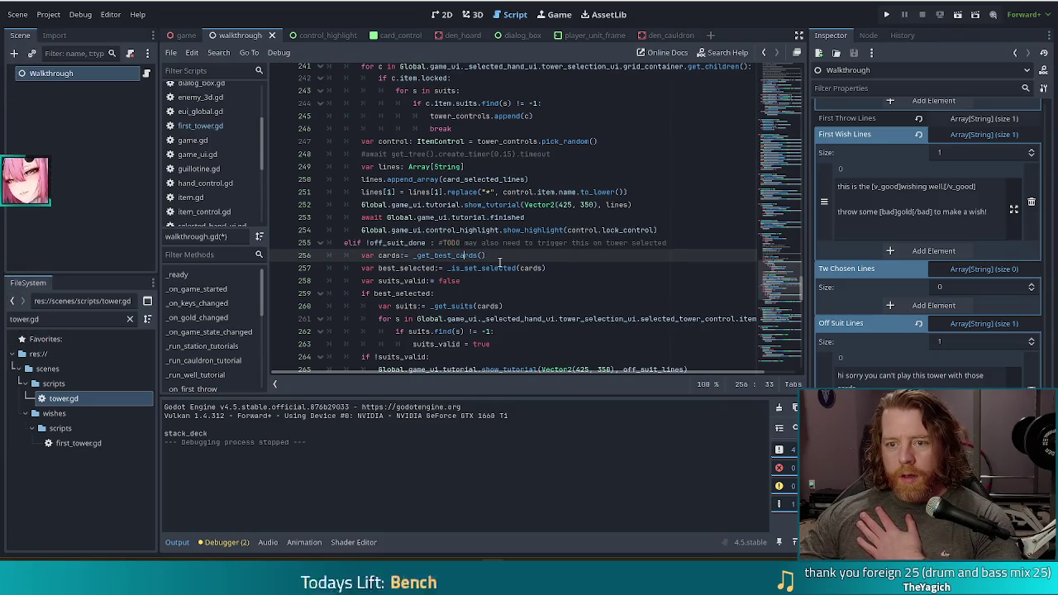
{"action": "scroll", "coordinate": [496, 262], "scroll_direction": "up", "scroll_amount": 3}
{"action": "scroll", "coordinate": [500, 263], "scroll_direction": "up", "scroll_amount": 5}
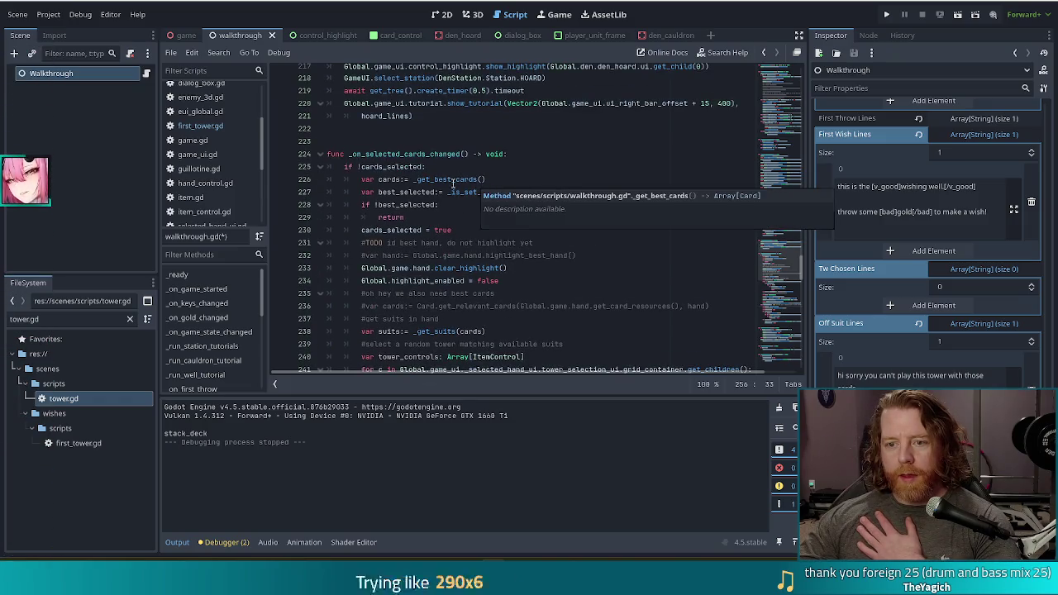
- Type 'cards' in walkthrough.gd and check _is_set_selected before returning to line 255
{"action": "key", "text": "Return"}
{"action": "type", "text": "cards"}
{"action": "left_click", "coordinate": [481, 192]}
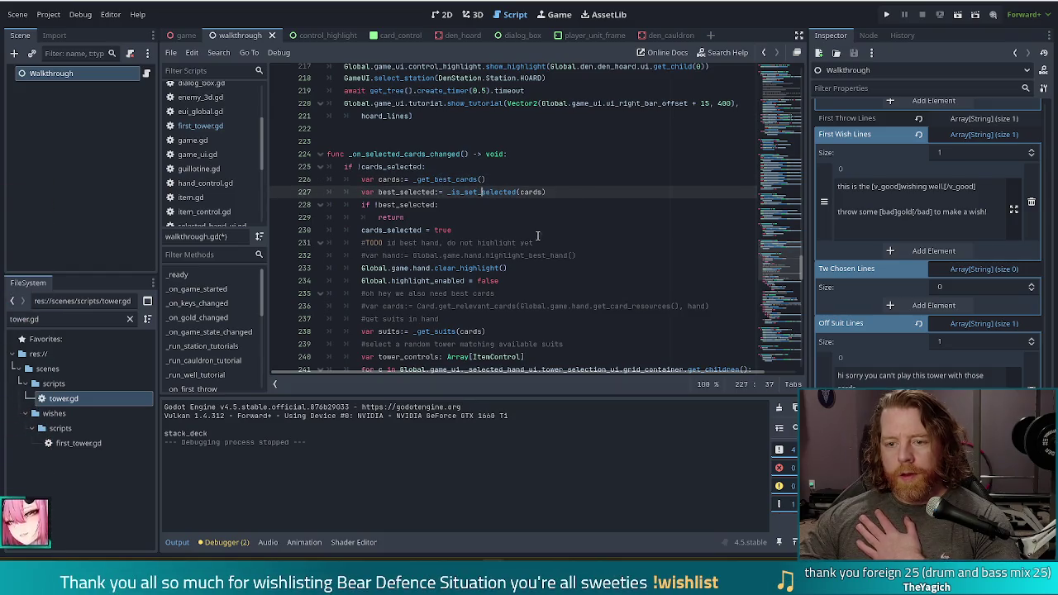
{"action": "scroll", "coordinate": [532, 232], "scroll_direction": "down", "scroll_amount": 11}
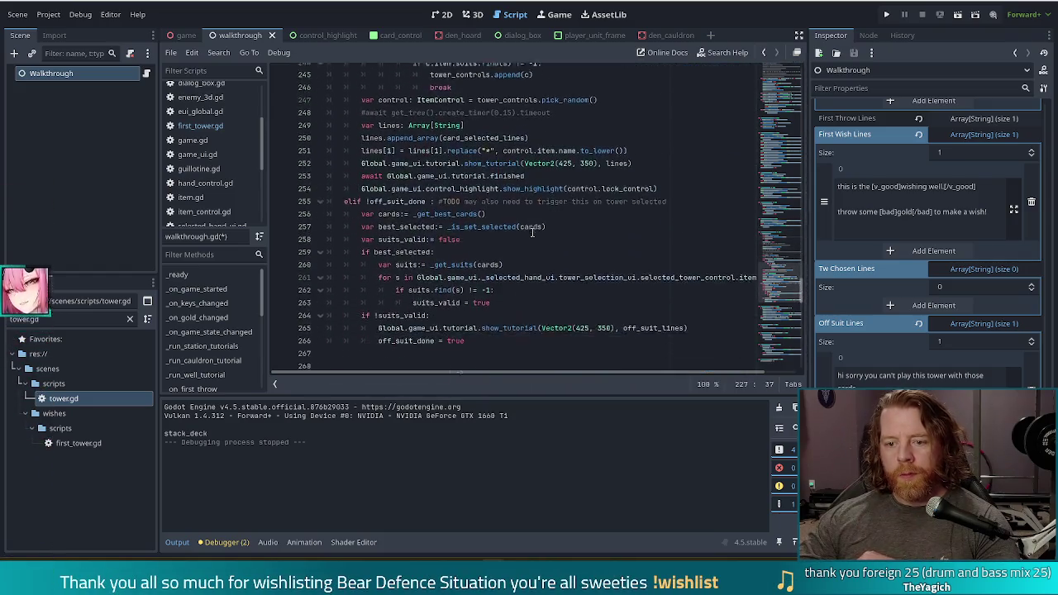
{"action": "left_click", "coordinate": [461, 129]}
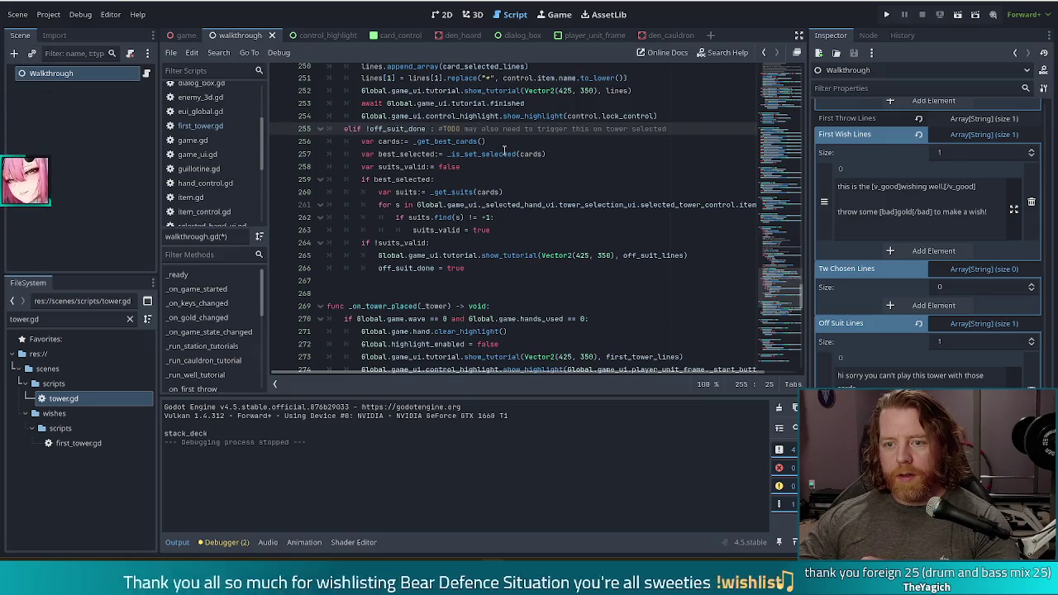
- Open hand_control.gd and start a text search in it
{"action": "left_click", "coordinate": [205, 183]}
{"action": "left_click", "coordinate": [558, 123]}
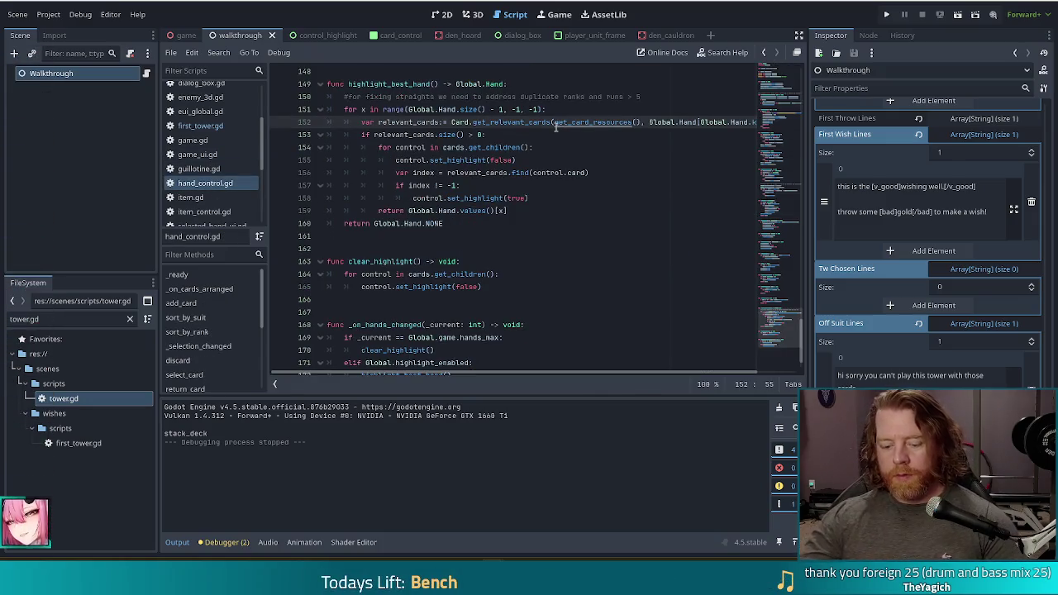
{"action": "key", "text": "ctrl+f"}
{"action": "type", "text": "get_sele"}
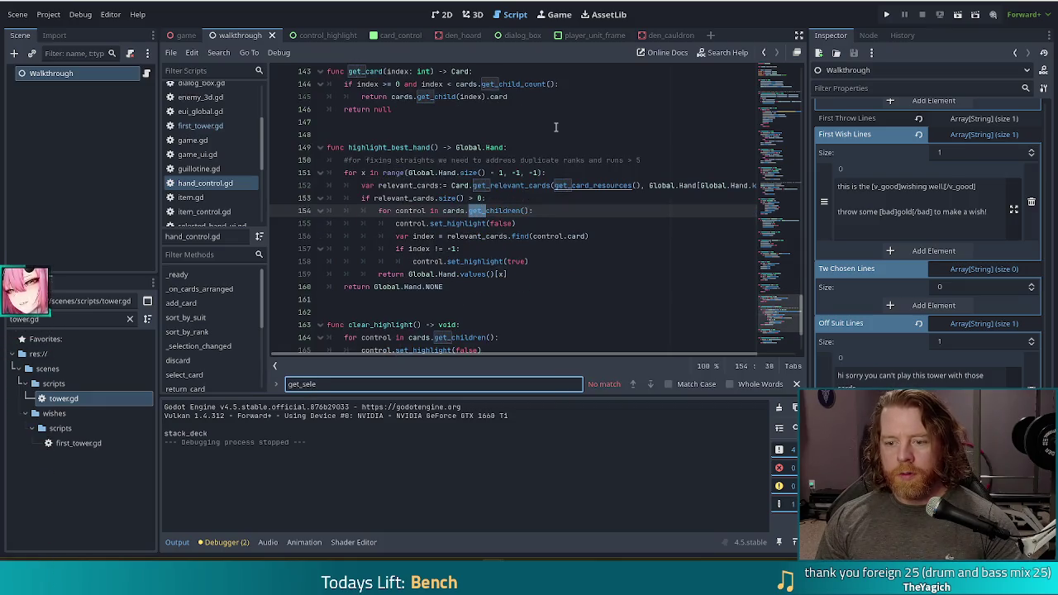
{"action": "key", "text": "BackSpace"}
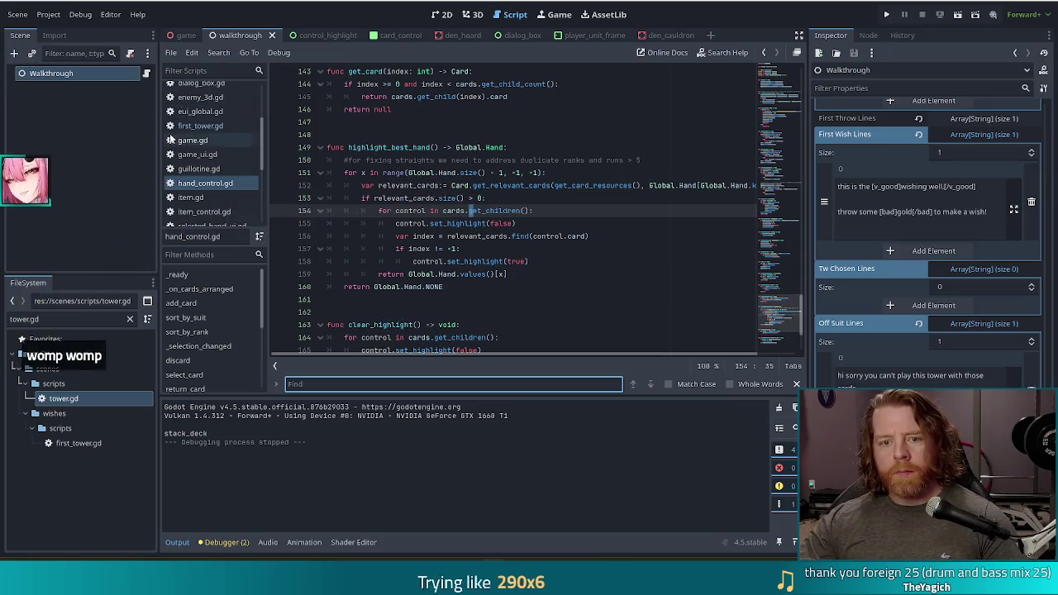
- Search game.gd for selected_cards, inspect its setter, then return to walkthrough.gd
{"action": "left_click", "coordinate": [198, 140]}
{"action": "left_click", "coordinate": [346, 384]}
{"action": "type", "text": "selected"}
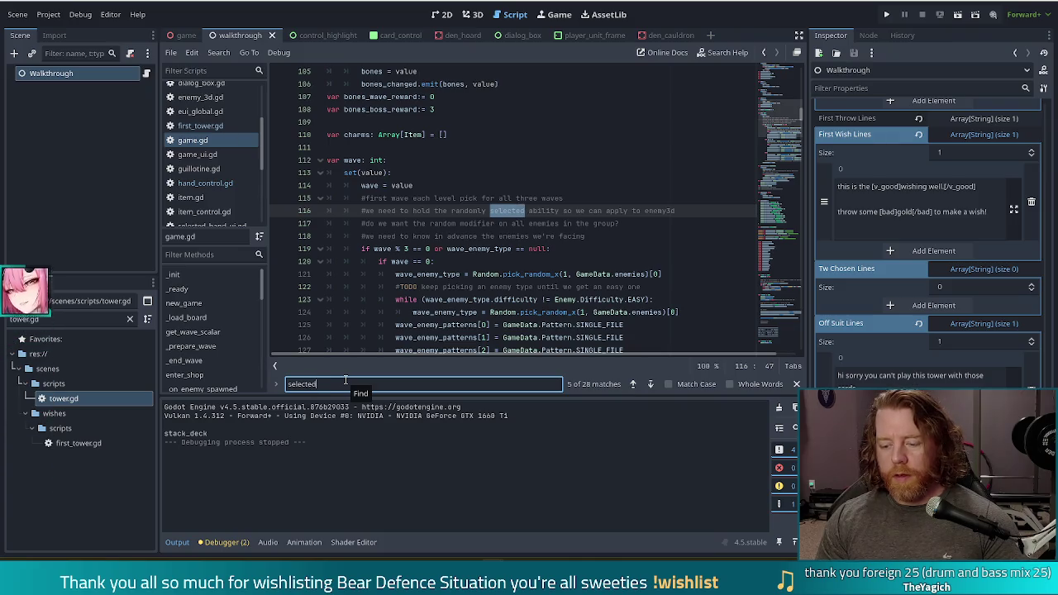
{"action": "type", "text": "_cards"}
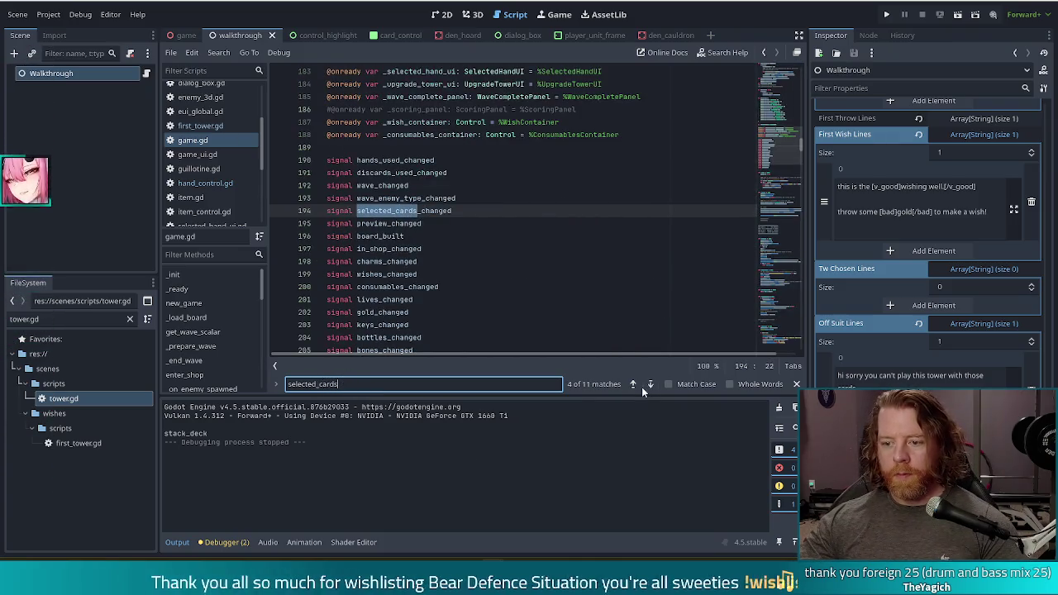
{"action": "left_click", "coordinate": [634, 385]}
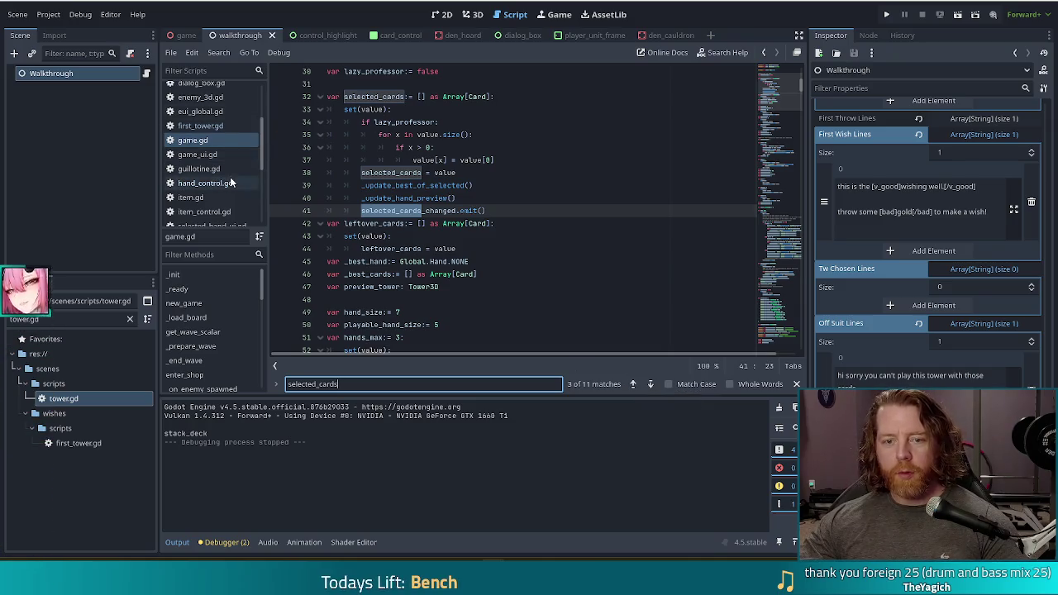
{"action": "scroll", "coordinate": [230, 177], "scroll_direction": "down", "scroll_amount": 4}
{"action": "left_click", "coordinate": [208, 170]}
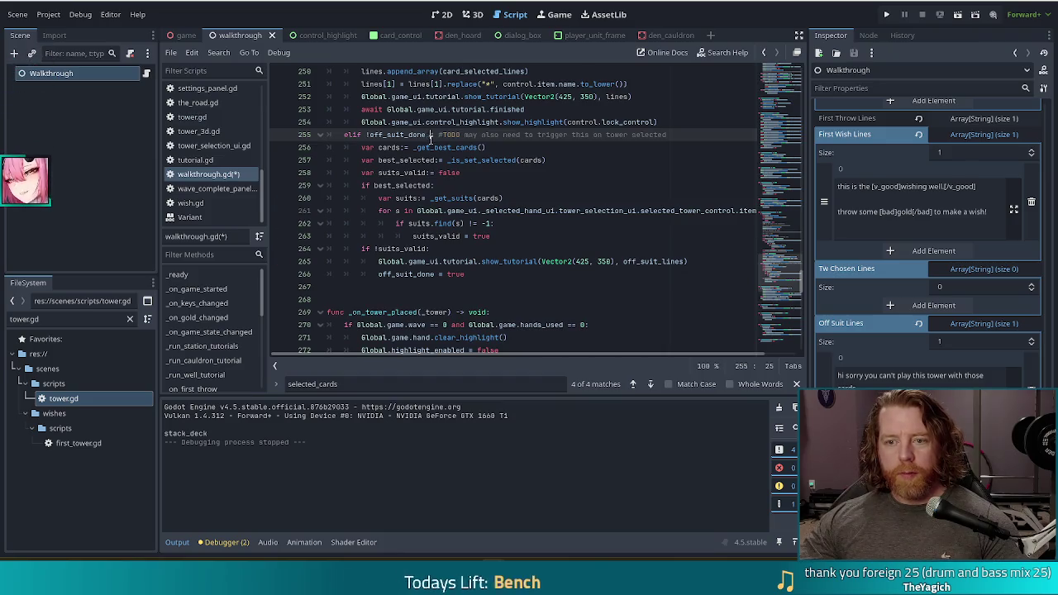
- Append 'and Global.game.selected_cards.size() > 0' to the line 255 elif and save
{"action": "type", "text": "and Globa"}
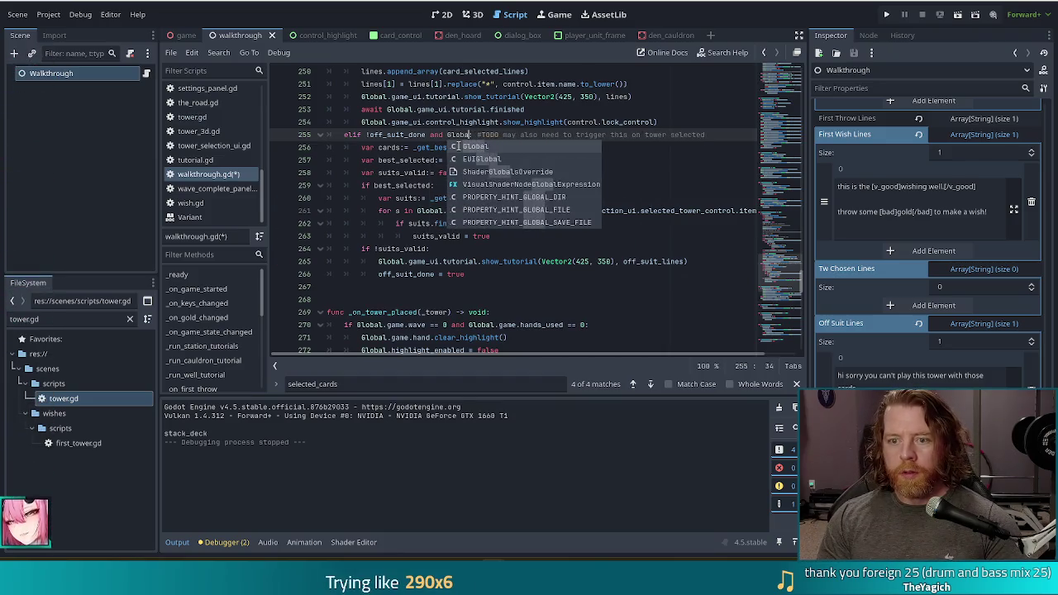
{"action": "type", "text": "l.game.selected_cards.size"}
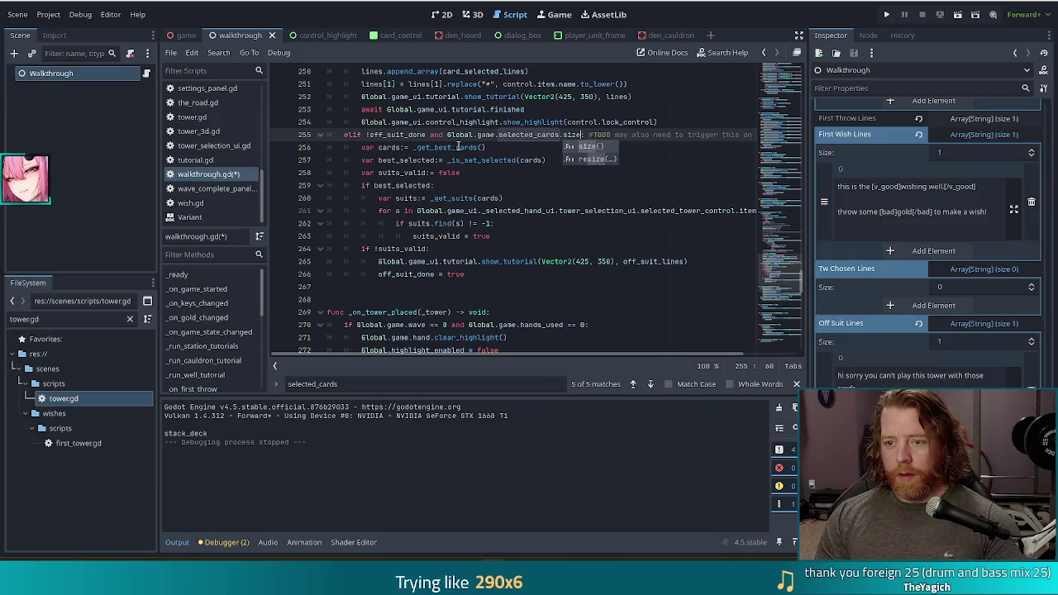
{"action": "key", "text": "BackSpace"}
{"action": "type", "text": "ze > 0"}
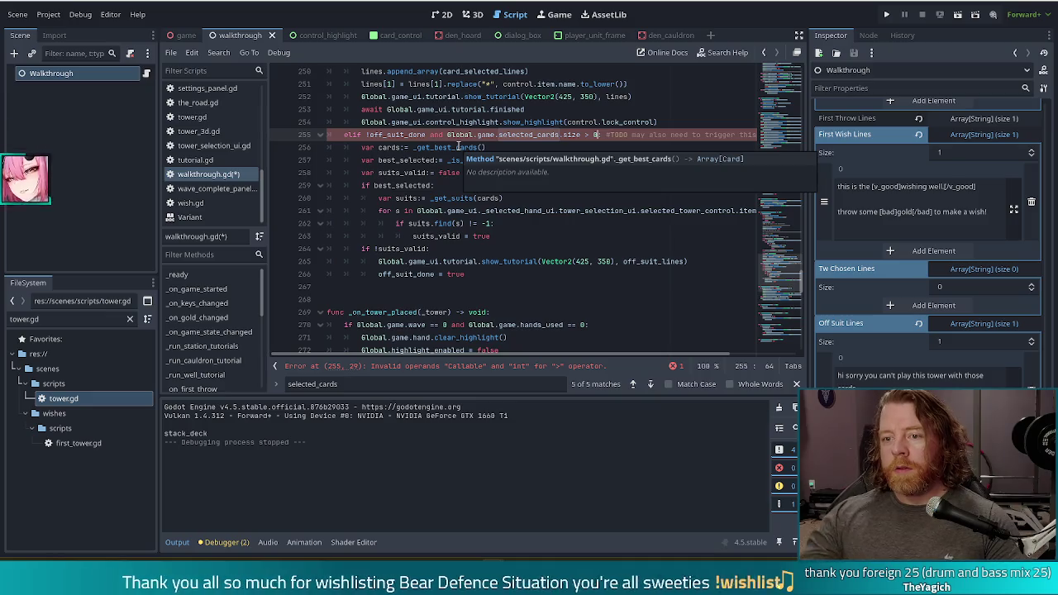
{"action": "left_click", "coordinate": [585, 135]}
{"action": "type", "text": "()"}
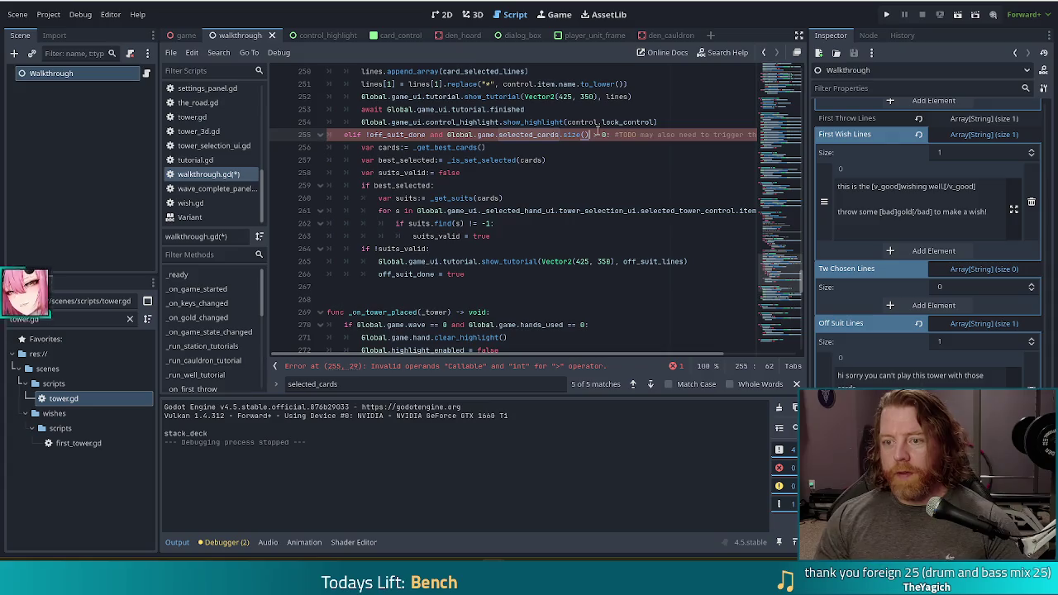
{"action": "key", "text": "ctrl+s"}
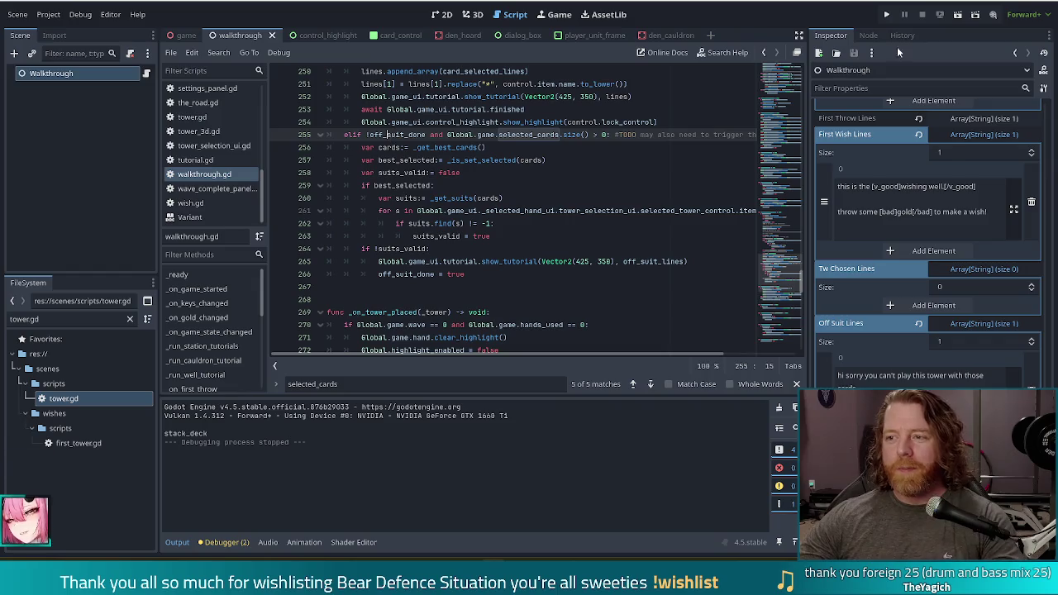
- Run the game, start the Tutorial and dismiss the first dialog
{"action": "left_click", "coordinate": [887, 15]}
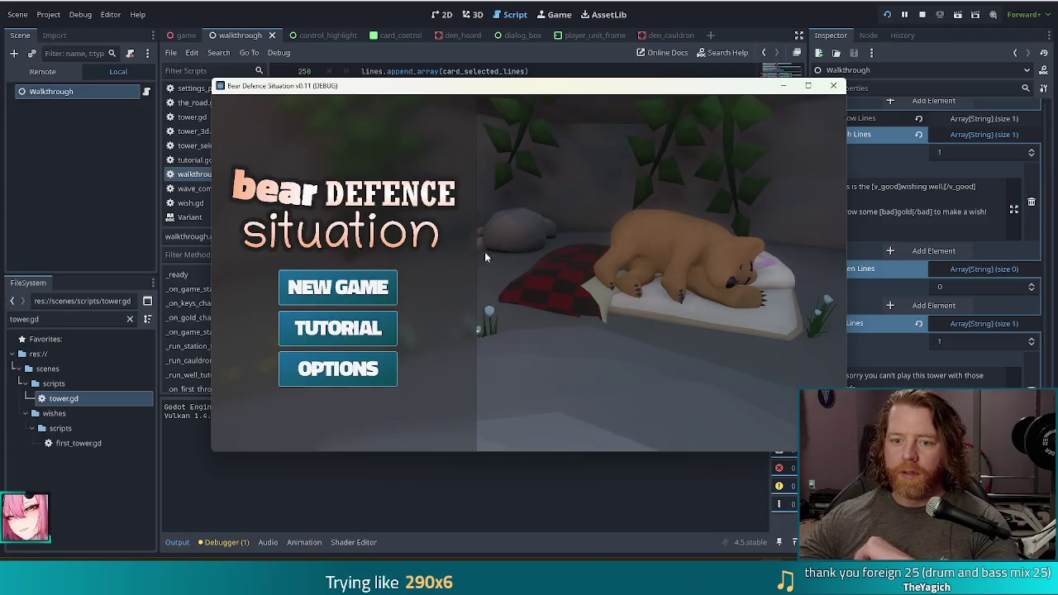
{"action": "left_click", "coordinate": [380, 327]}
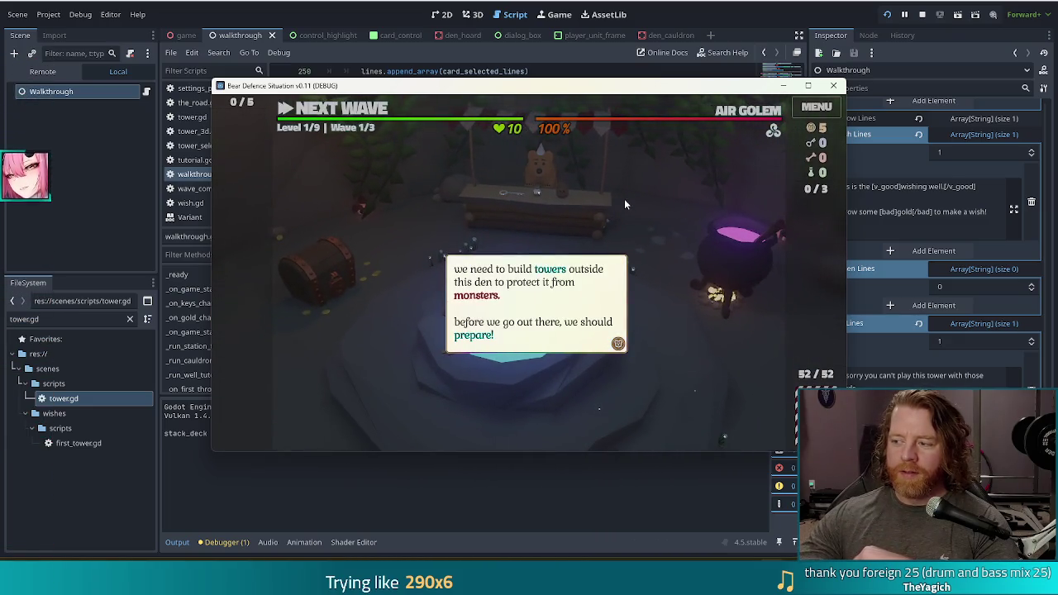
{"action": "left_click", "coordinate": [624, 203]}
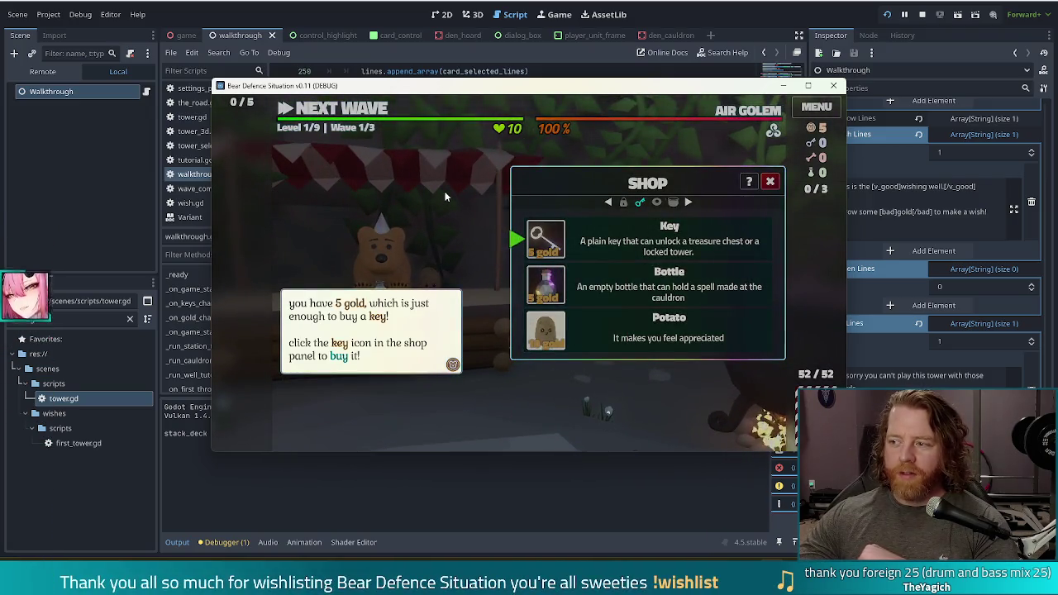
- Dismiss the gold tip, buy the Key from the shop, and proceed to the map
{"action": "left_click", "coordinate": [517, 238]}
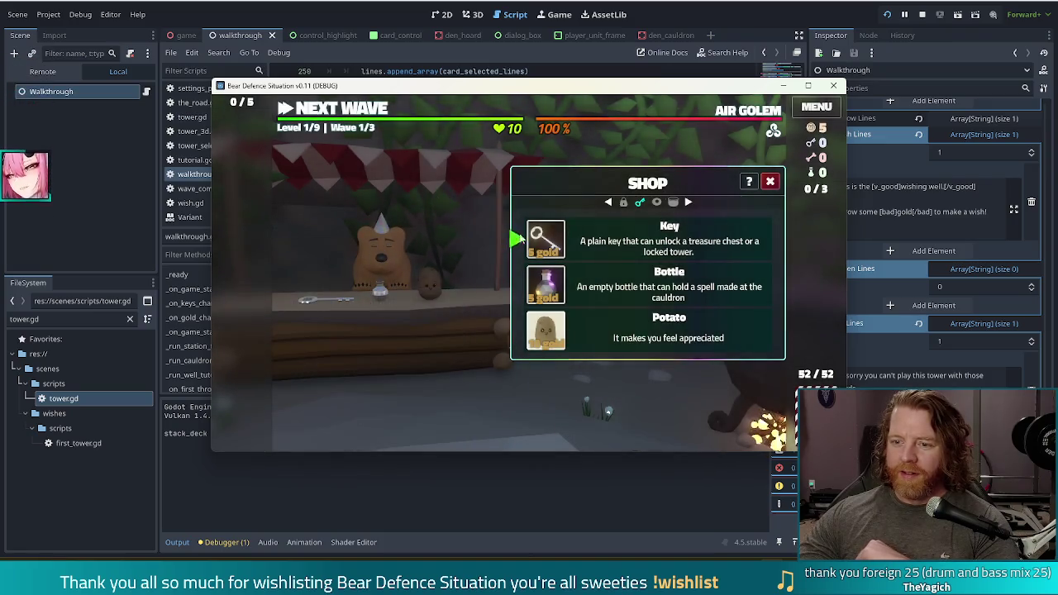
{"action": "left_click", "coordinate": [529, 239]}
{"action": "left_click", "coordinate": [405, 205]}
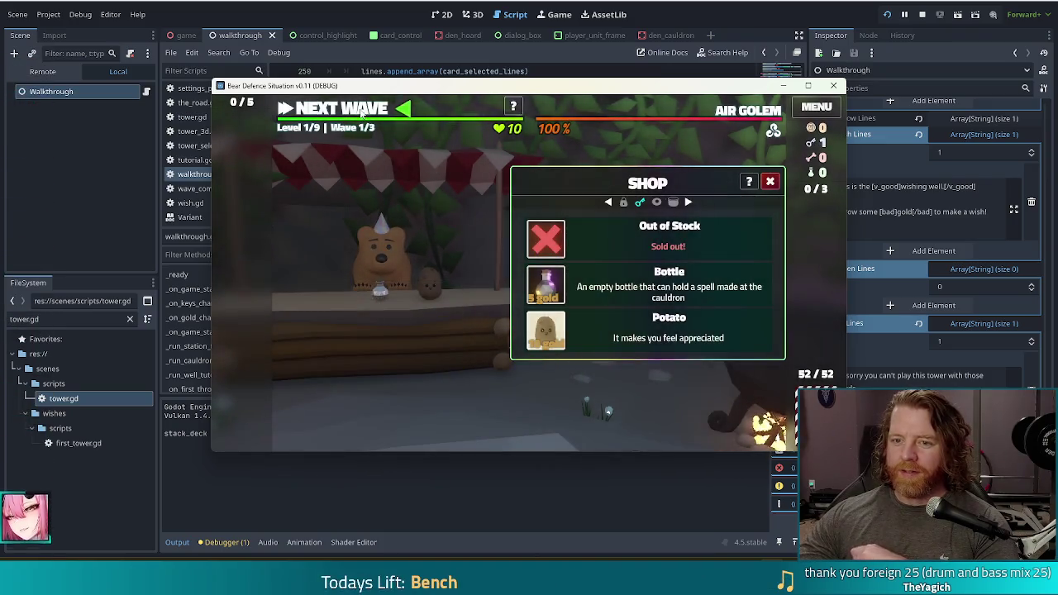
{"action": "left_click", "coordinate": [360, 112]}
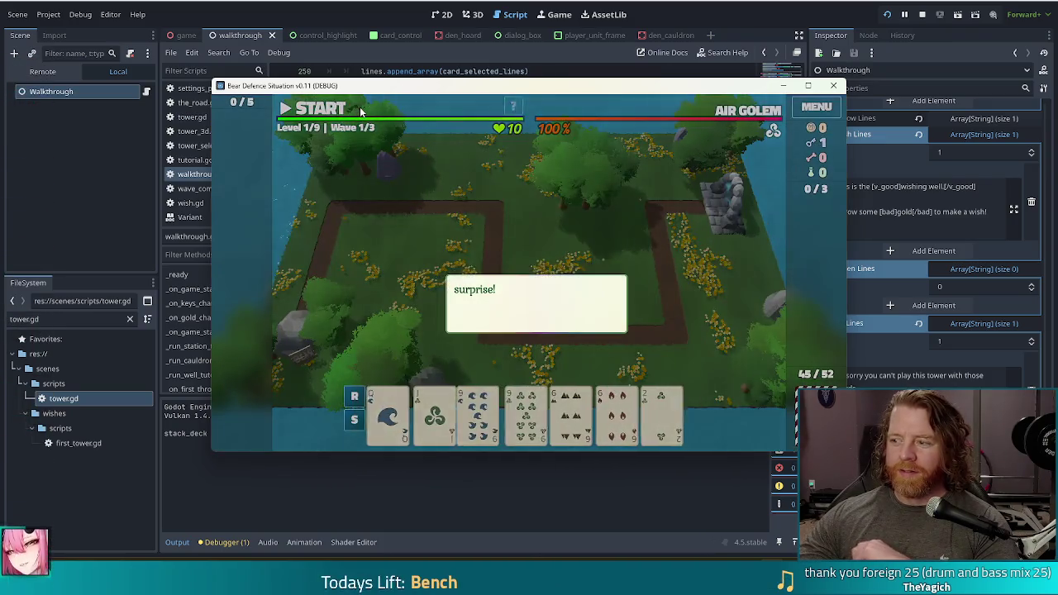
- Select the two 9s and two 6s to make Two Pair
{"action": "left_click", "coordinate": [676, 283]}
{"action": "left_click", "coordinate": [700, 288]}
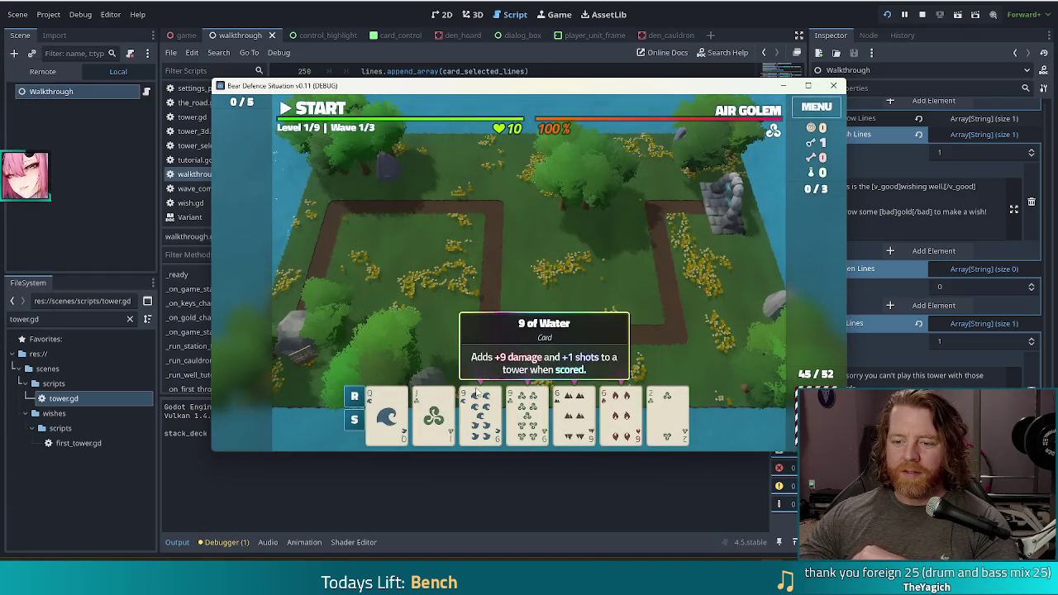
{"action": "left_click", "coordinate": [480, 409]}
{"action": "left_click", "coordinate": [526, 410]}
{"action": "left_click", "coordinate": [573, 410]}
{"action": "left_click", "coordinate": [621, 410]}
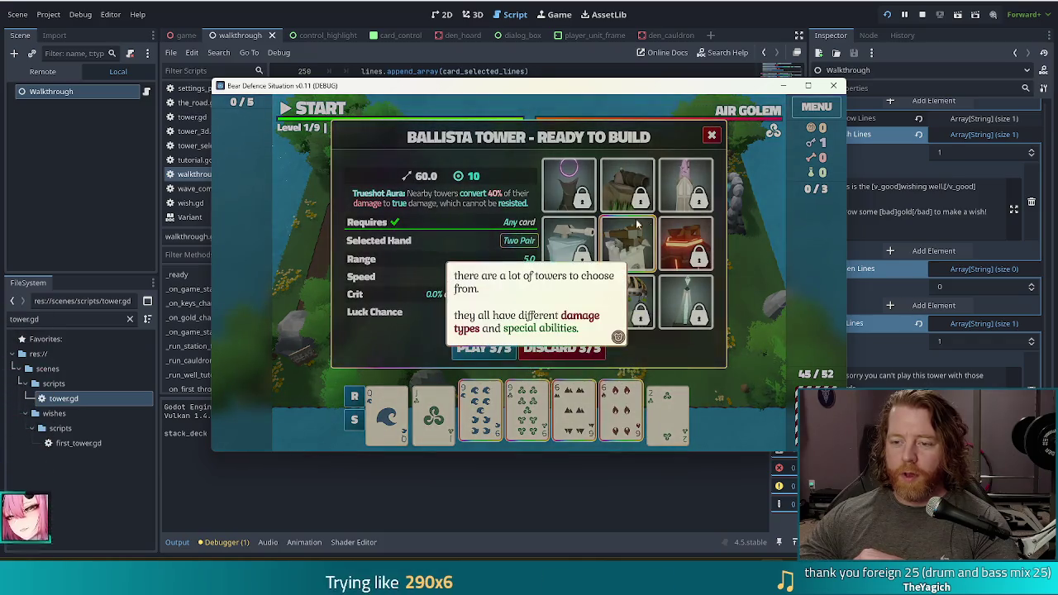
- Unlock the Lightning Tower with the key, play Two Pair, and place it at the path corner
{"action": "left_click", "coordinate": [637, 223]}
{"action": "left_click", "coordinate": [733, 257]}
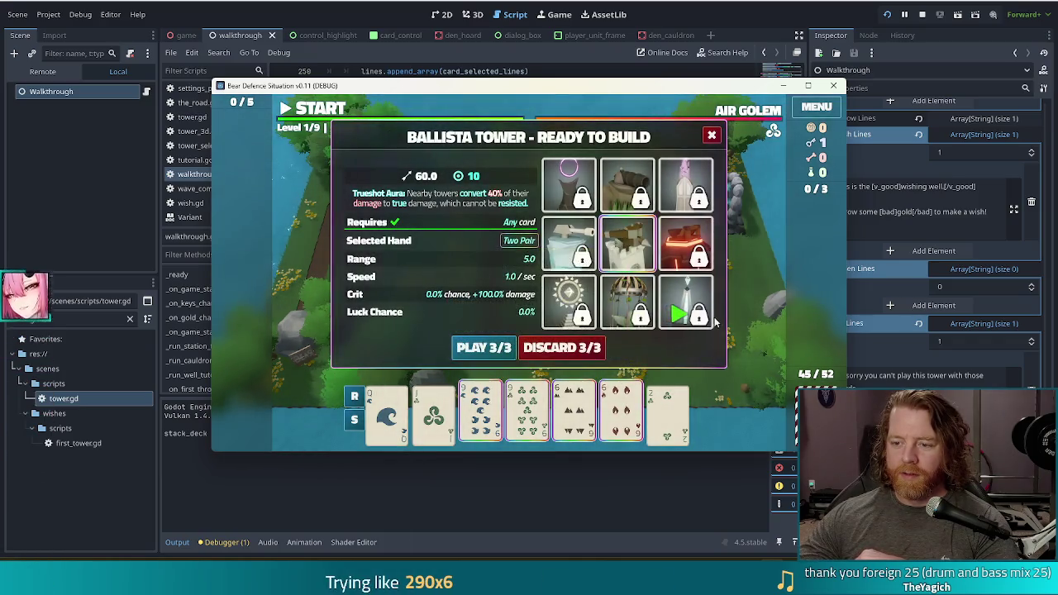
{"action": "left_click", "coordinate": [695, 308]}
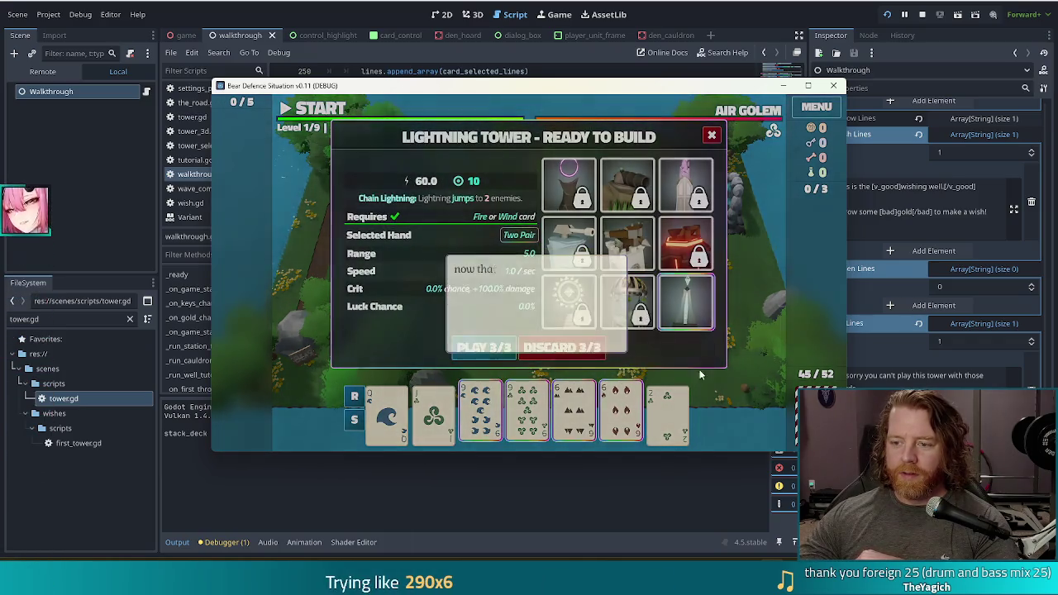
{"action": "left_click", "coordinate": [684, 293]}
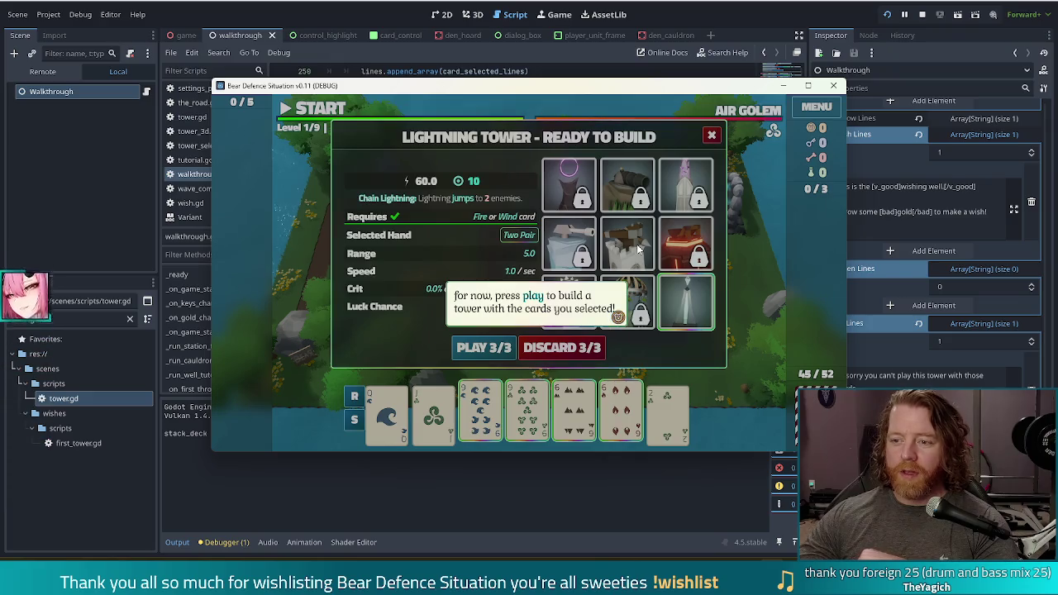
{"action": "left_click", "coordinate": [483, 348]}
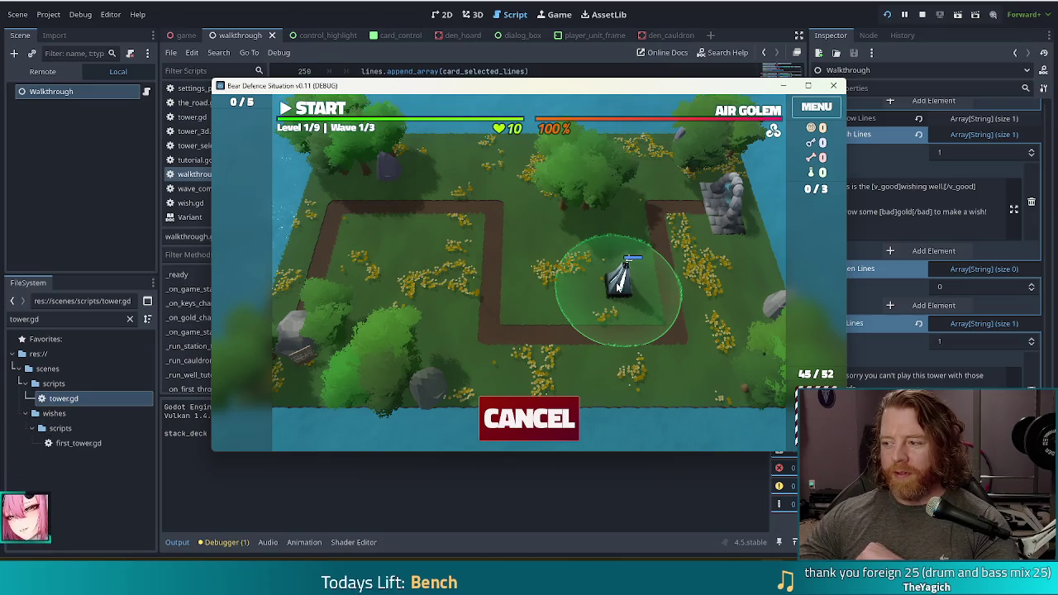
{"action": "left_click", "coordinate": [616, 282]}
{"action": "left_click", "coordinate": [511, 219]}
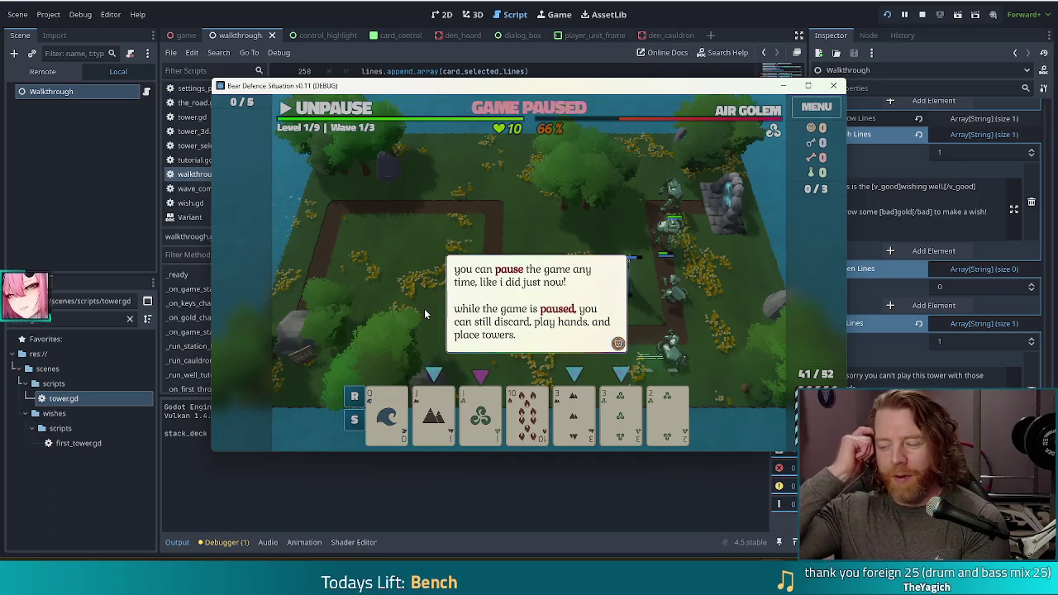
- Clear the pause and limited-shots tips, select the Jack, then stop the game with F8
{"action": "left_click", "coordinate": [624, 214]}
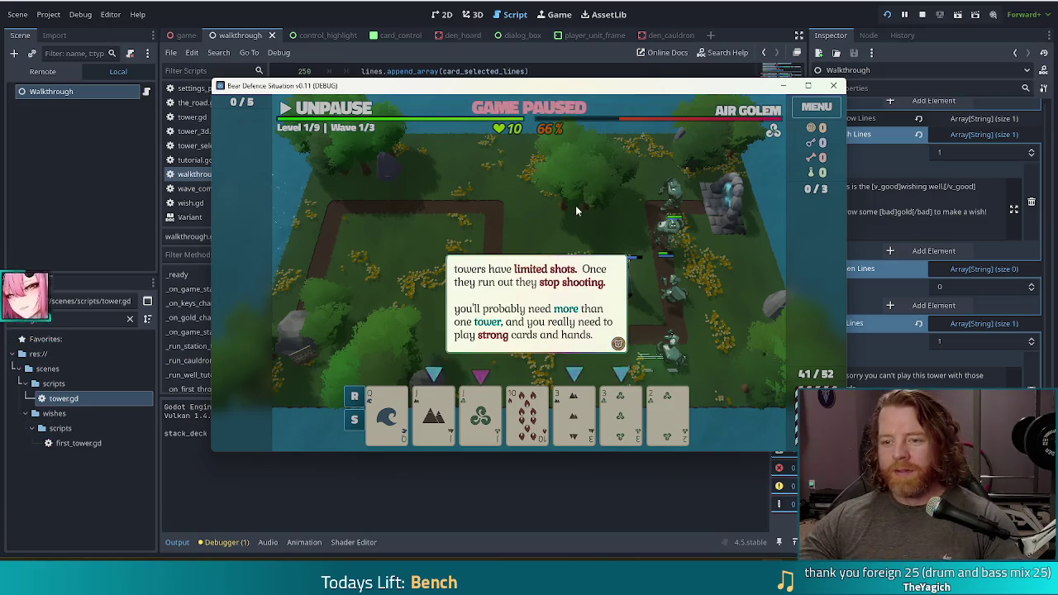
{"action": "left_click", "coordinate": [348, 189]}
{"action": "left_click", "coordinate": [501, 214]}
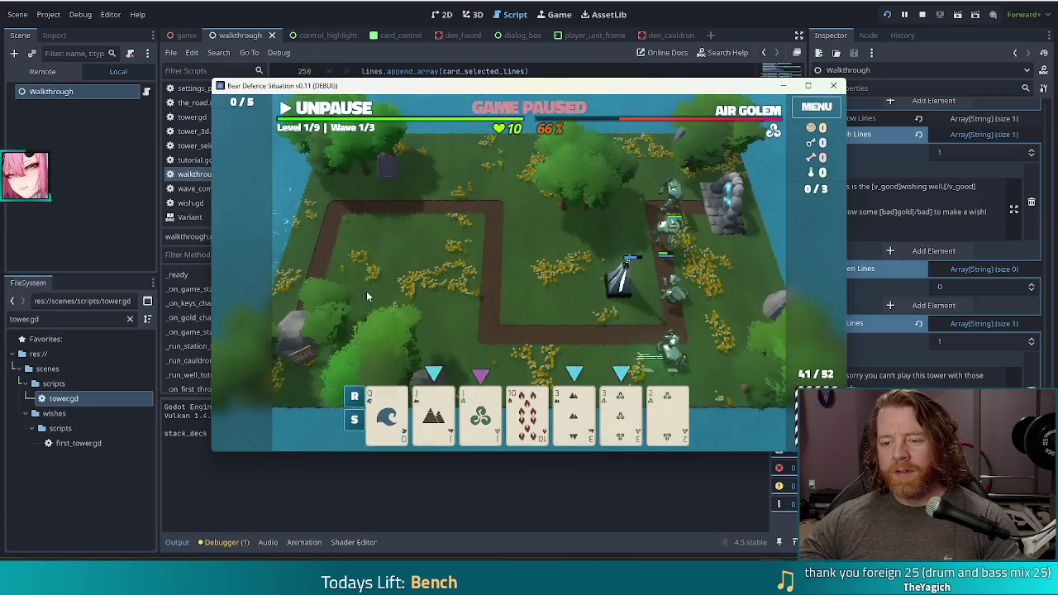
{"action": "left_click", "coordinate": [433, 413]}
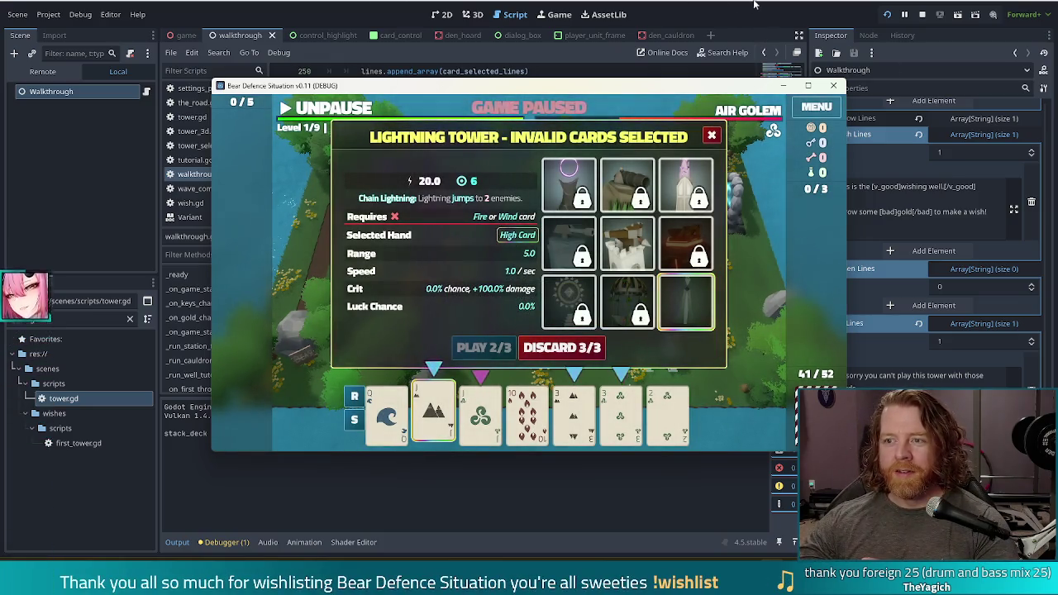
{"action": "key", "text": "F8"}
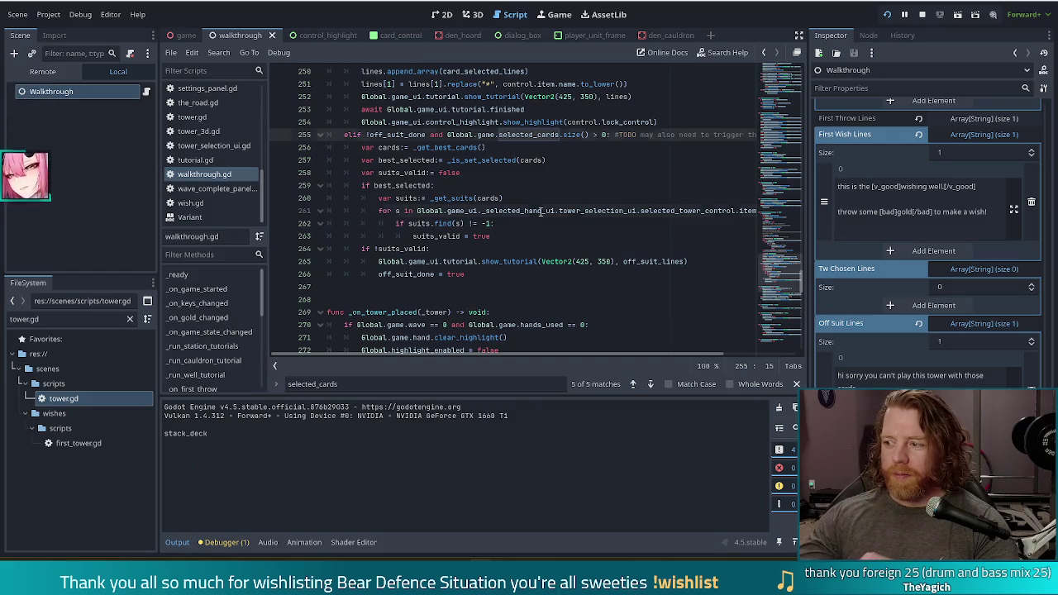
- Indent the if !suits_valid block with its show_tutorial(off_suit_lines) call one level and save
{"action": "left_click", "coordinate": [541, 211]}
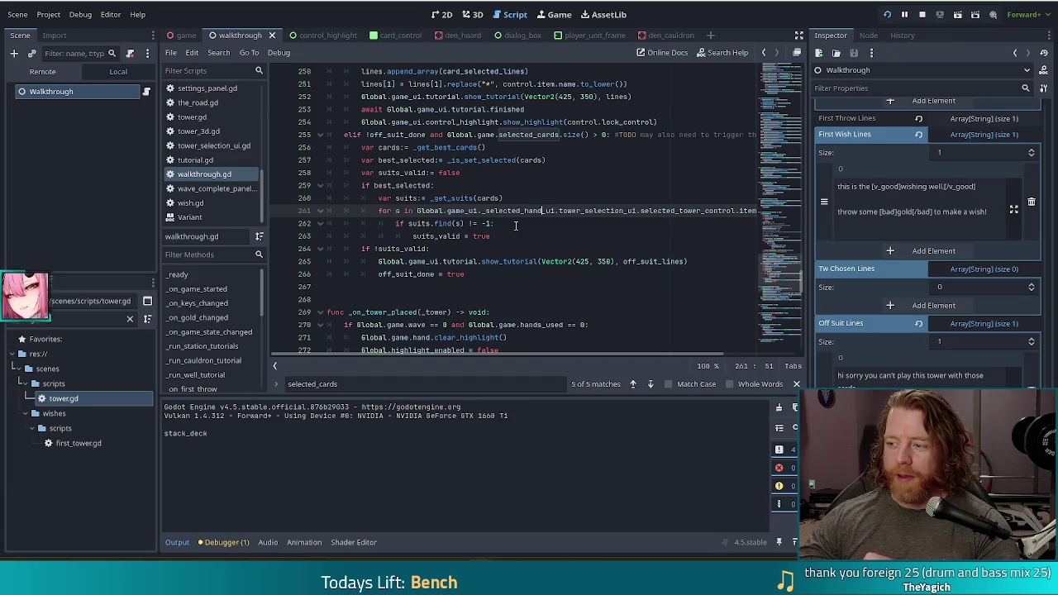
{"action": "left_click", "coordinate": [478, 185]}
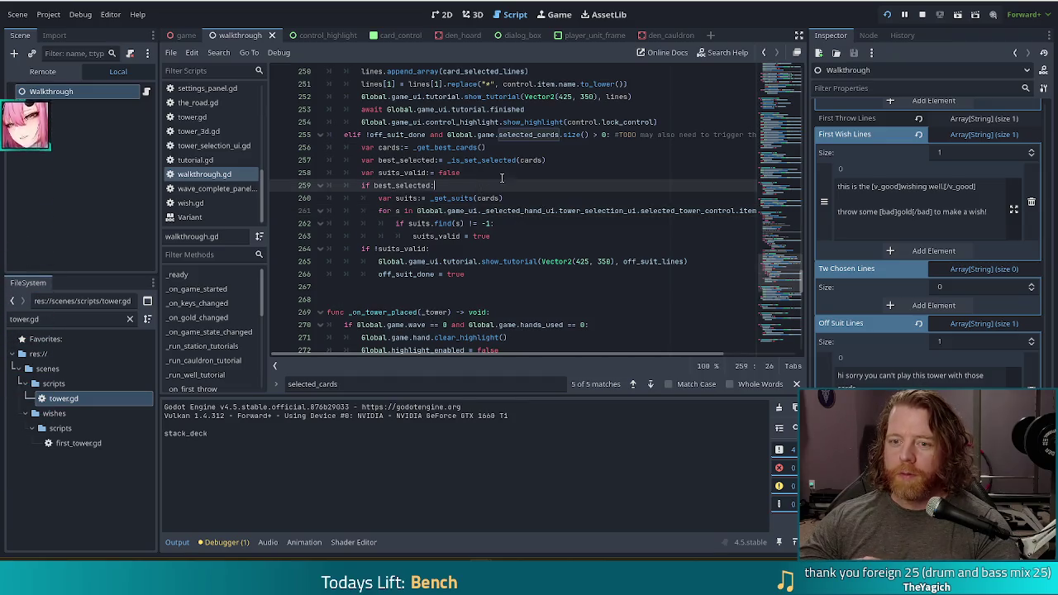
{"action": "left_click", "coordinate": [555, 159]}
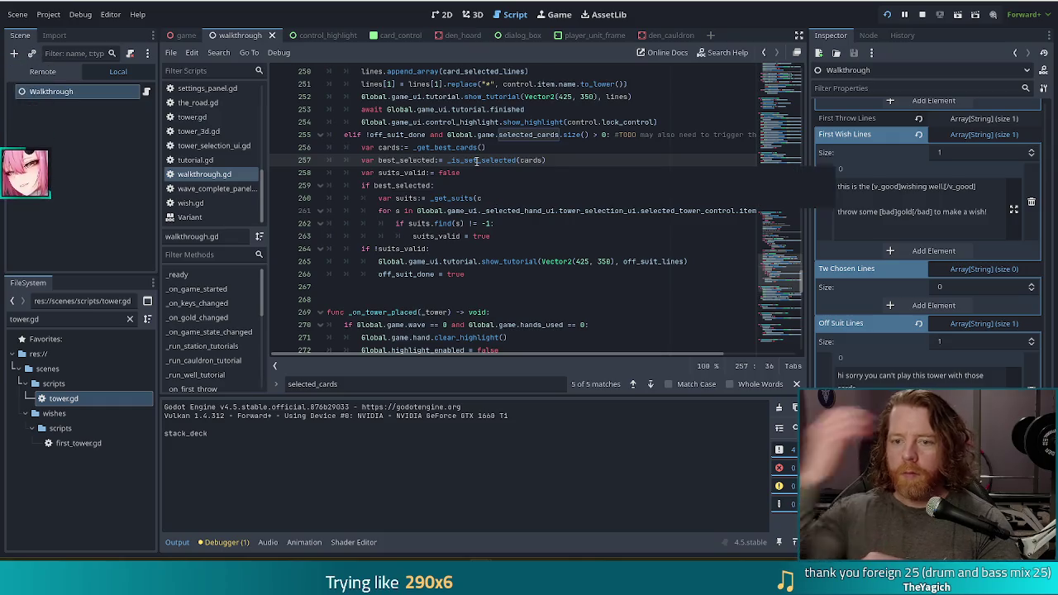
{"action": "mouse_move", "coordinate": [477, 160]}
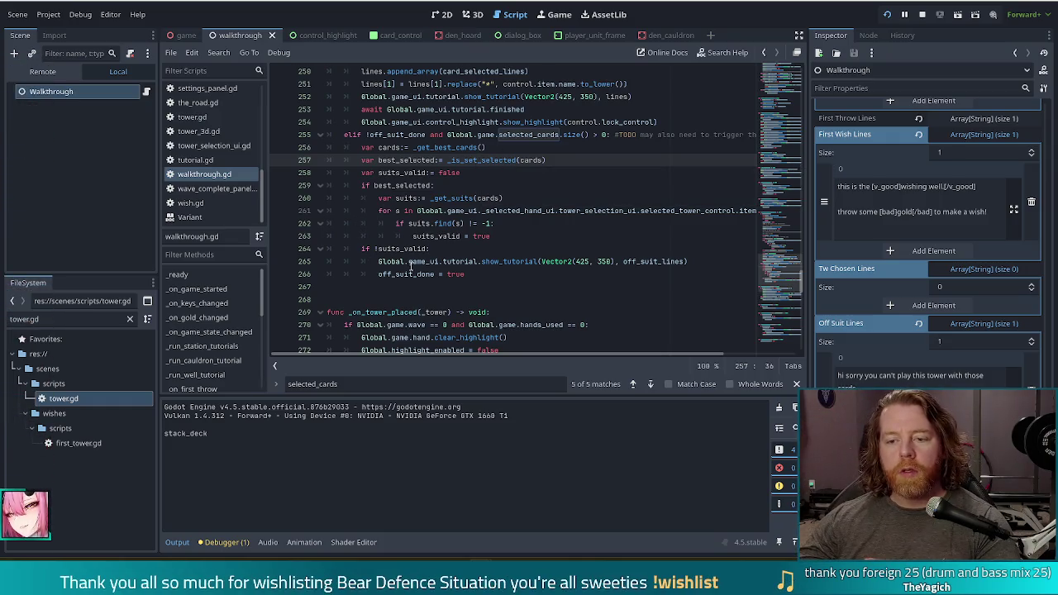
{"action": "left_click", "coordinate": [409, 262]}
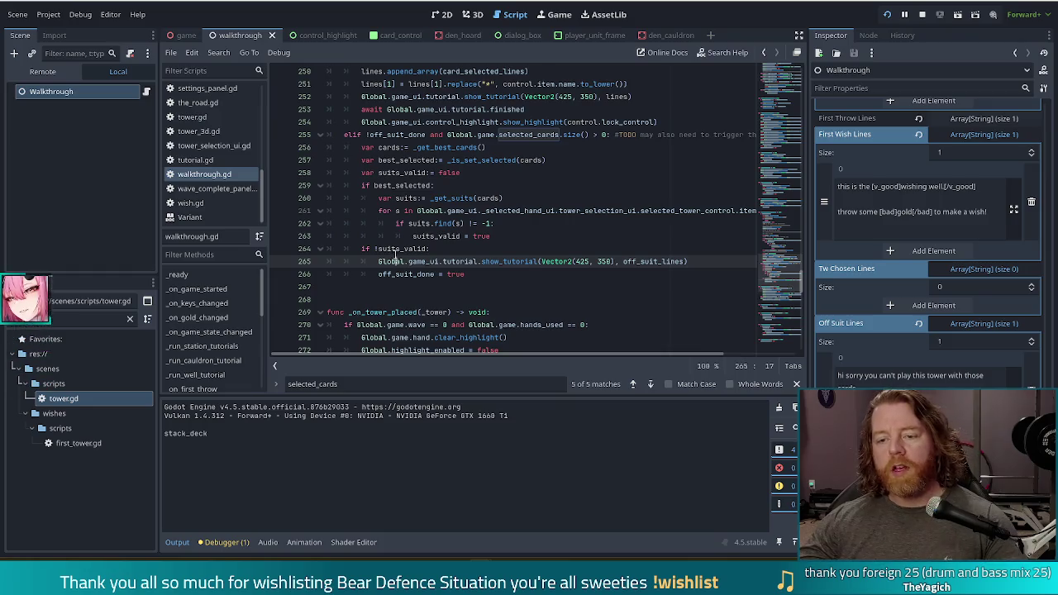
{"action": "left_click_drag", "start_coordinate": [399, 248], "coordinate": [406, 261]}
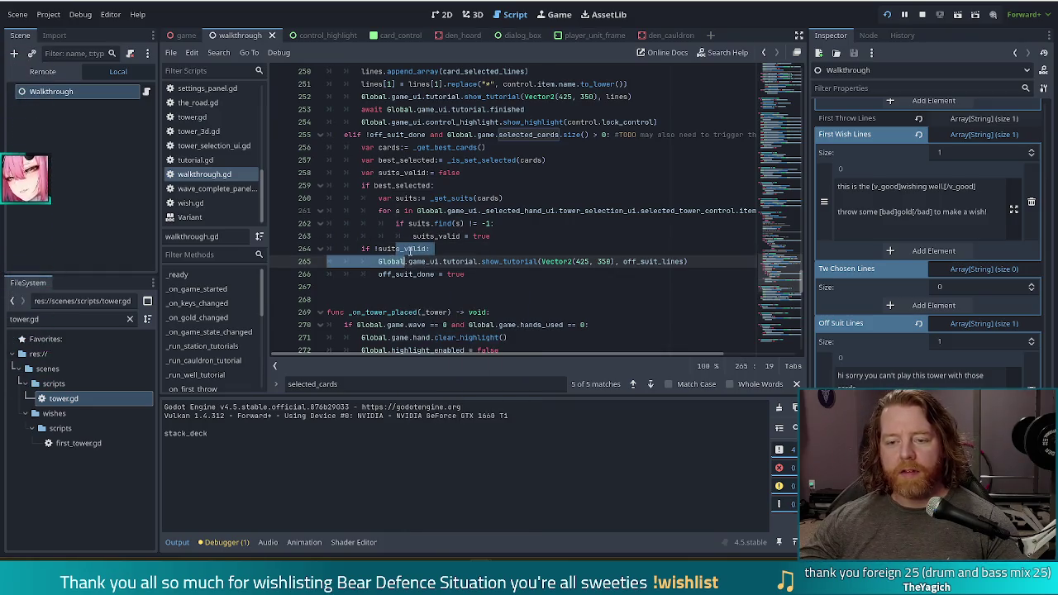
{"action": "key", "text": "shift+Down"}
{"action": "key", "text": "Tab"}
{"action": "left_click", "coordinate": [456, 236]}
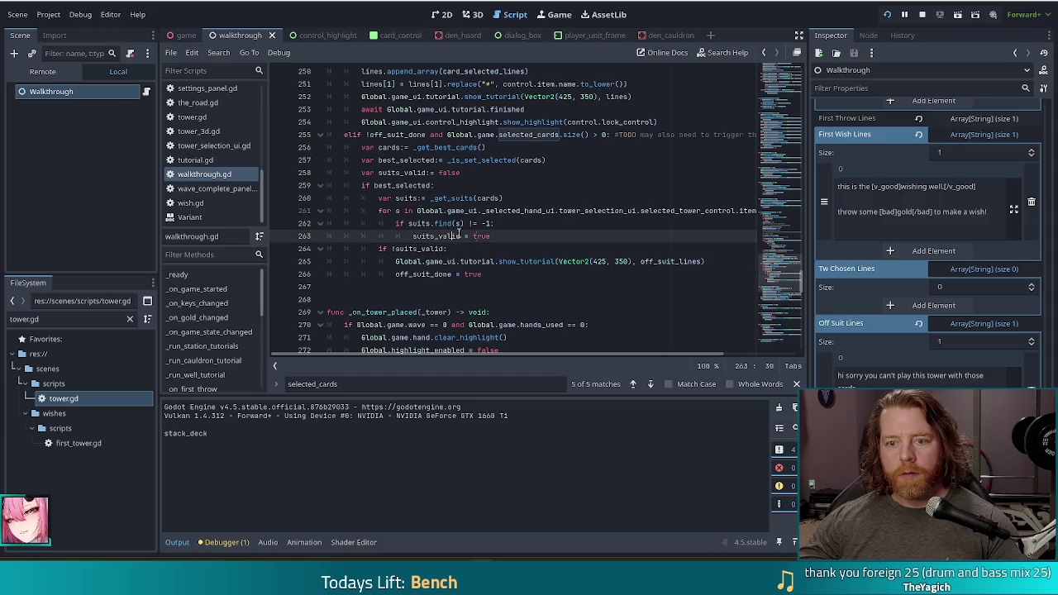
{"action": "key", "text": "ctrl+s"}
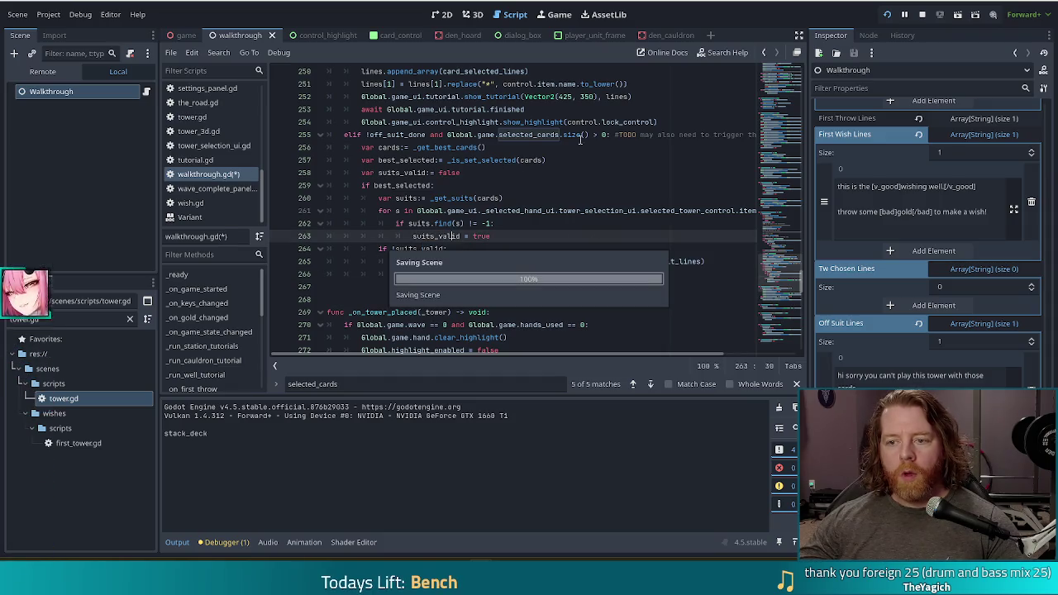
- Remove the selected_cards.size() > 0 condition from line 255, save, and run the project
{"action": "left_click", "coordinate": [607, 135]}
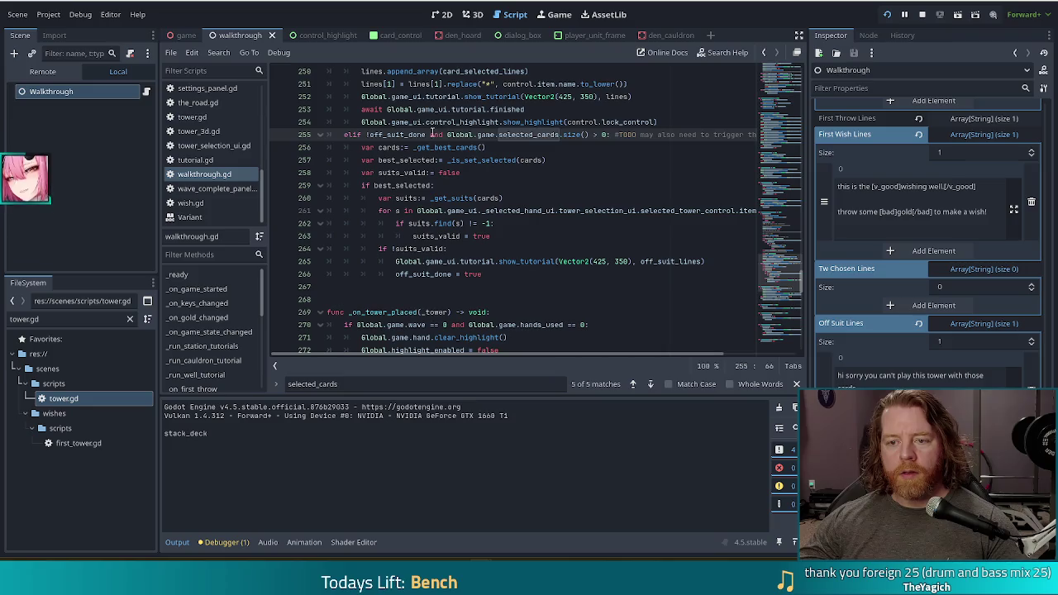
{"action": "left_click", "coordinate": [429, 135], "text": "shift"}
{"action": "key", "text": "BackSpace"}
{"action": "key", "text": "ctrl+s"}
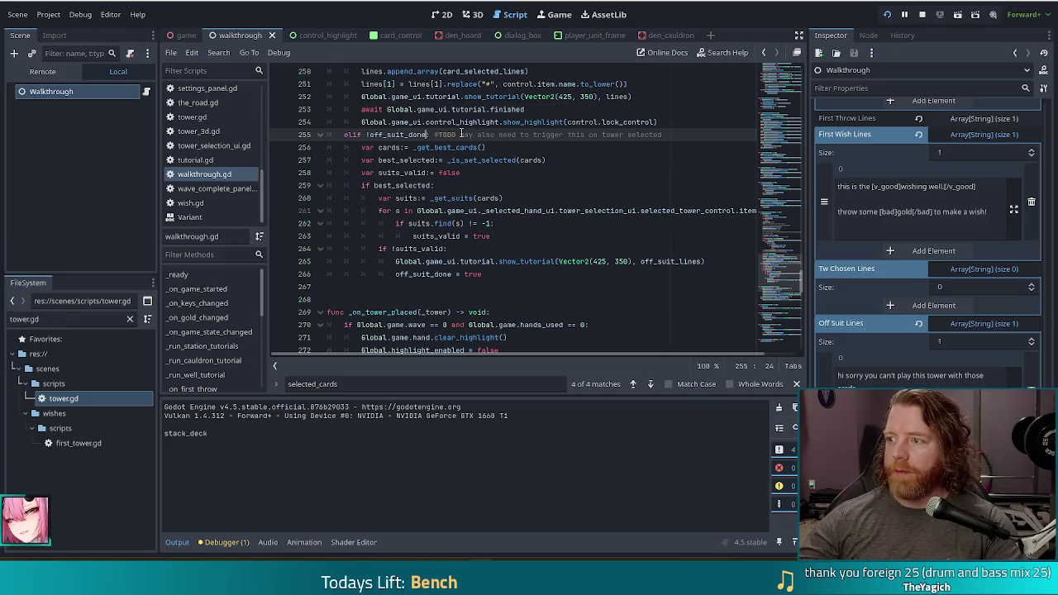
{"action": "left_click", "coordinate": [889, 15]}
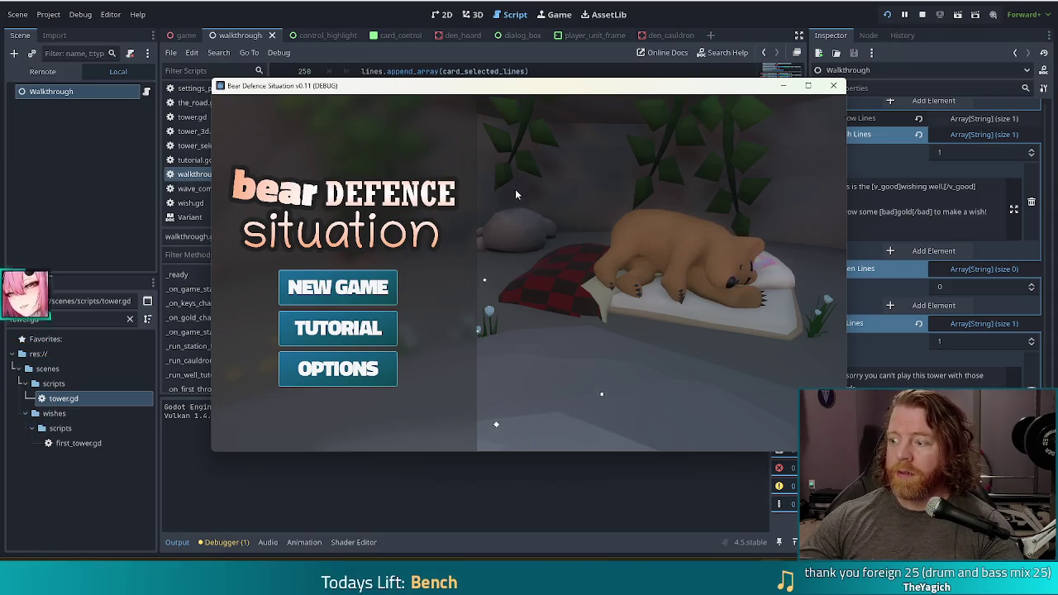
- Start the Tutorial, click through the welcome dialogs, buy the Key for 5 gold, and leave the shop
{"action": "left_click", "coordinate": [362, 329]}
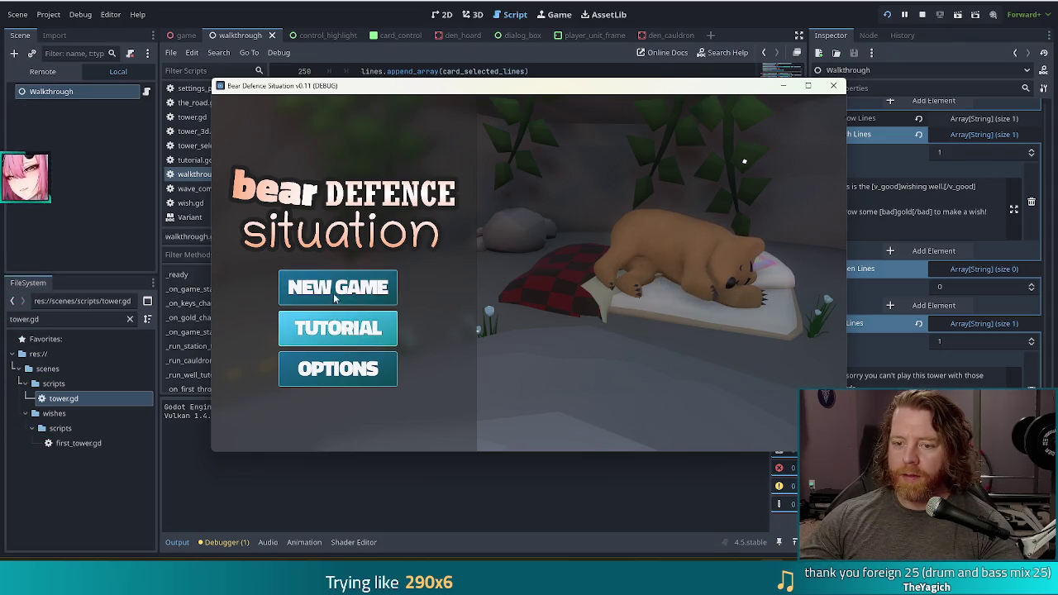
{"action": "left_click", "coordinate": [559, 197]}
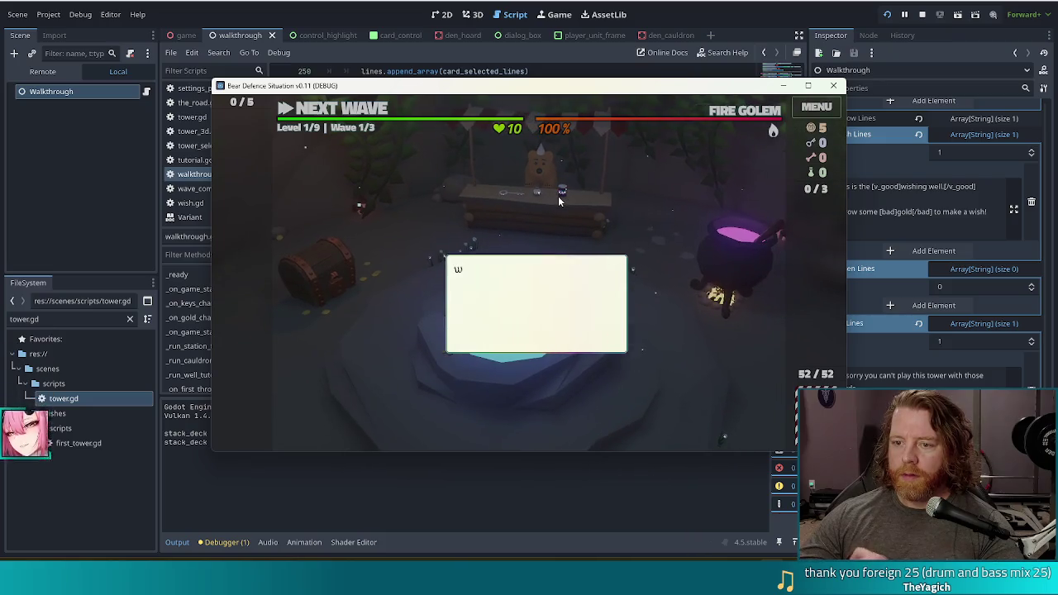
{"action": "left_click", "coordinate": [646, 225]}
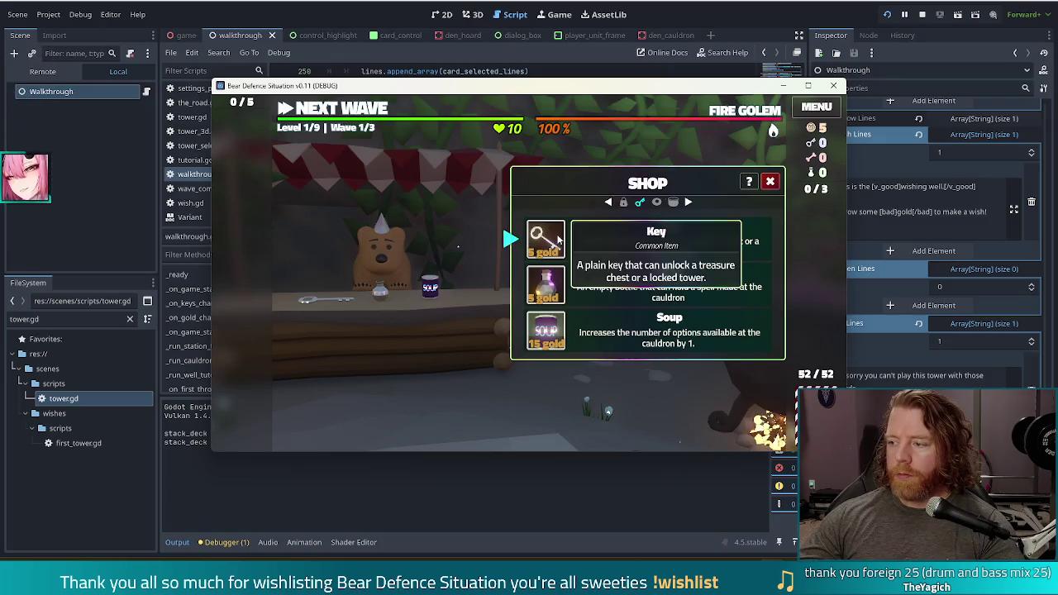
{"action": "left_click", "coordinate": [547, 239]}
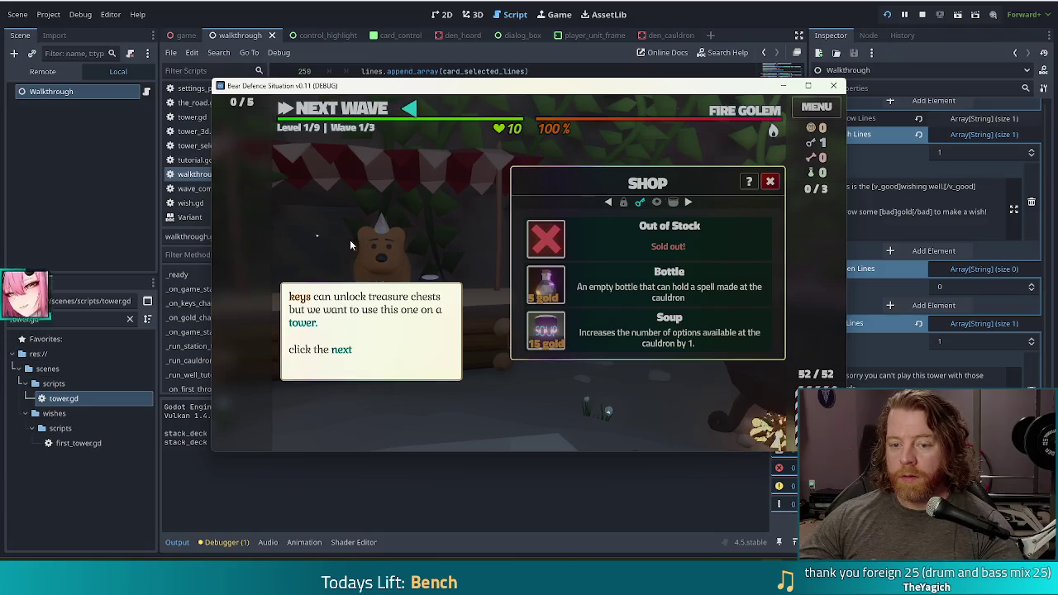
{"action": "left_click", "coordinate": [421, 220]}
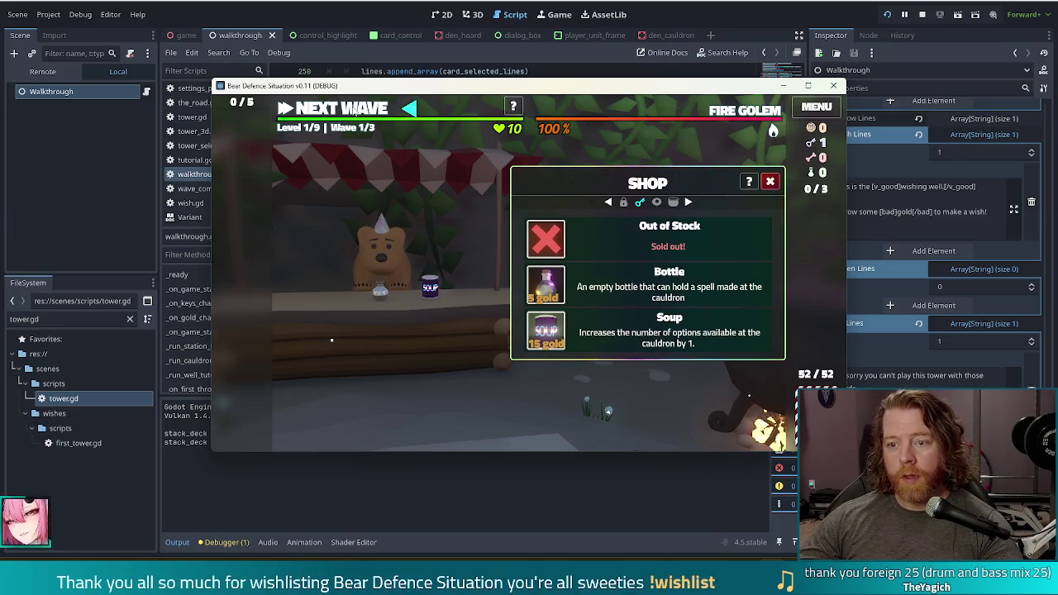
{"action": "left_click", "coordinate": [349, 109]}
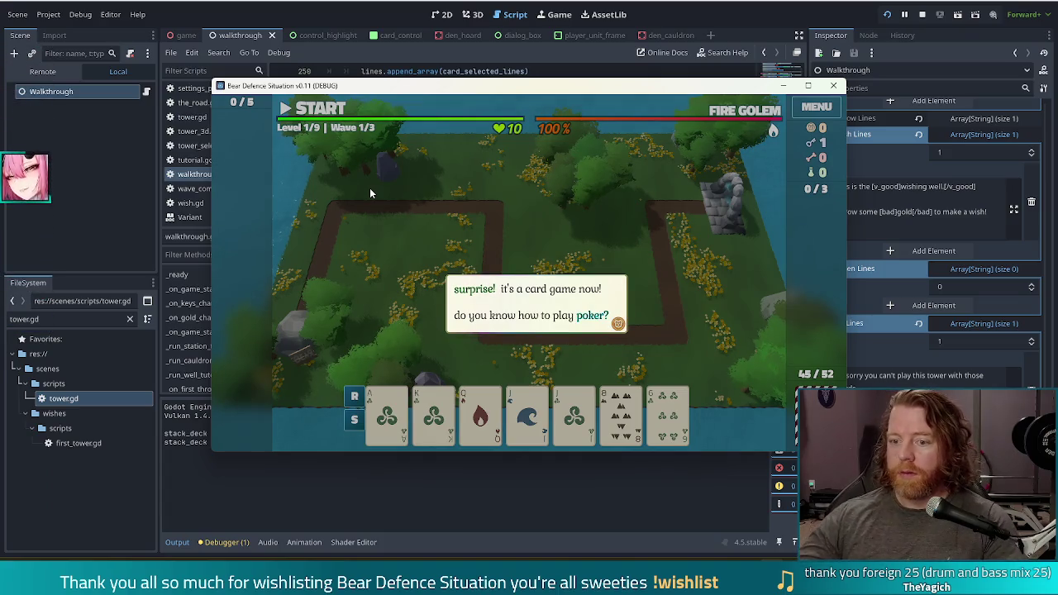
- Select the pair of Jacks, choose Lightning Tower, play it and place it on the map
{"action": "left_click", "coordinate": [554, 218]}
{"action": "left_click", "coordinate": [564, 213]}
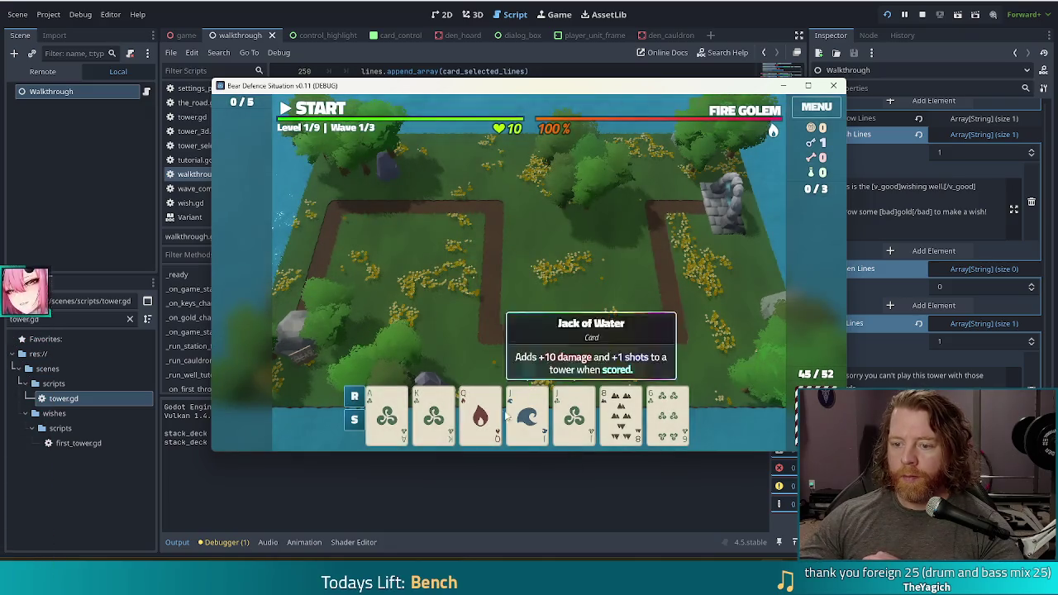
{"action": "left_click", "coordinate": [507, 418]}
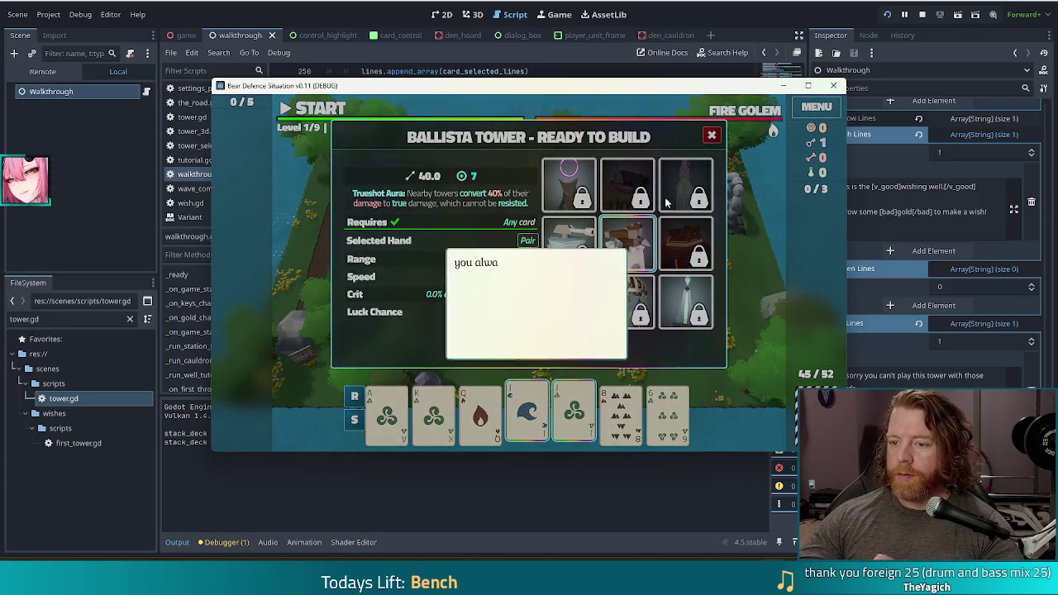
{"action": "left_click", "coordinate": [667, 202]}
{"action": "left_click", "coordinate": [666, 202]}
{"action": "left_click", "coordinate": [686, 308]}
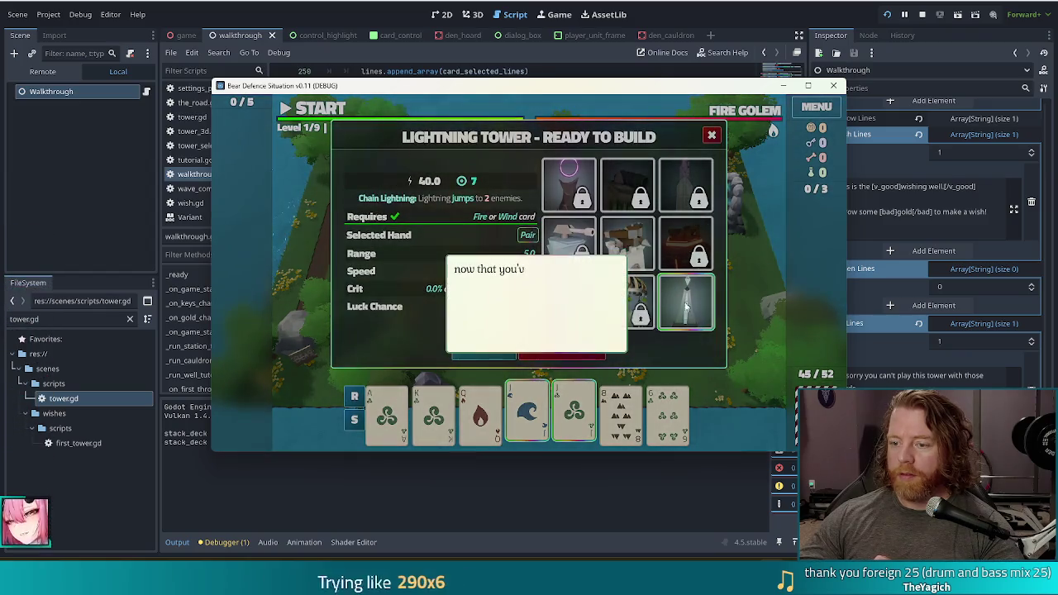
{"action": "left_click", "coordinate": [686, 307]}
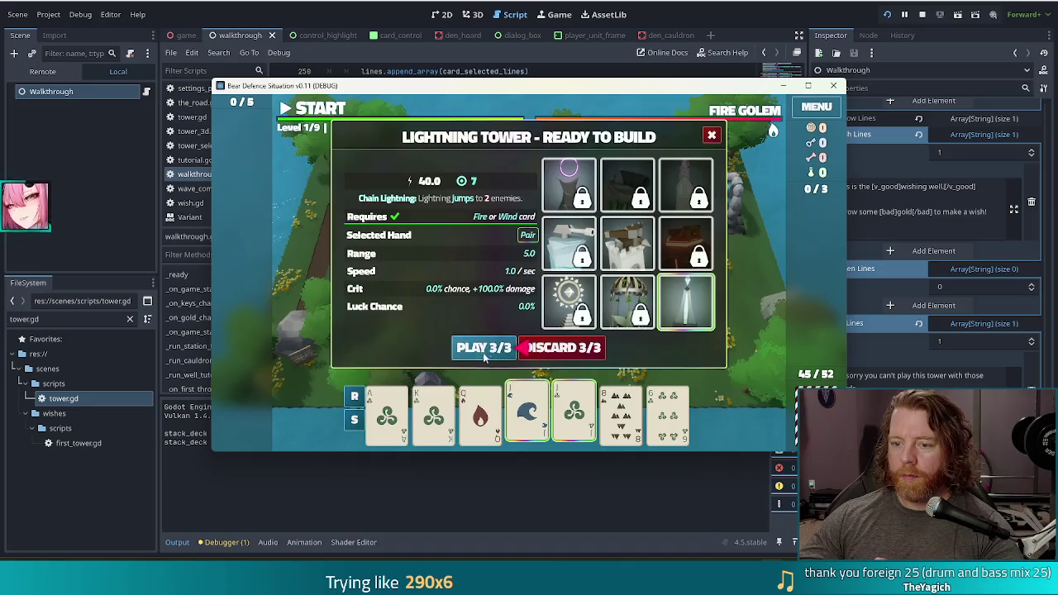
{"action": "left_click", "coordinate": [484, 347]}
{"action": "left_click", "coordinate": [627, 269]}
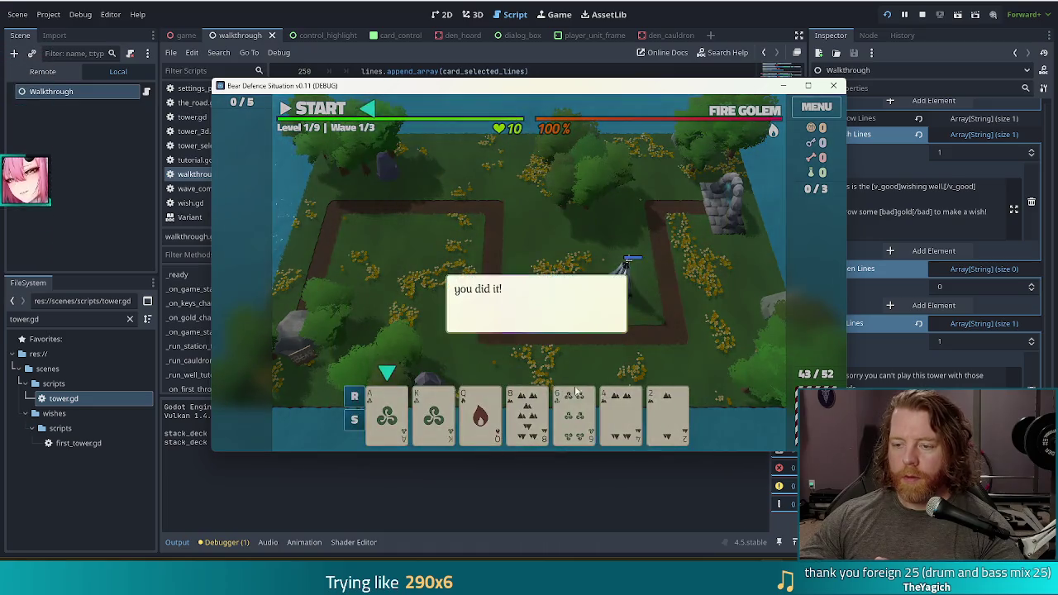
{"action": "left_click", "coordinate": [494, 195]}
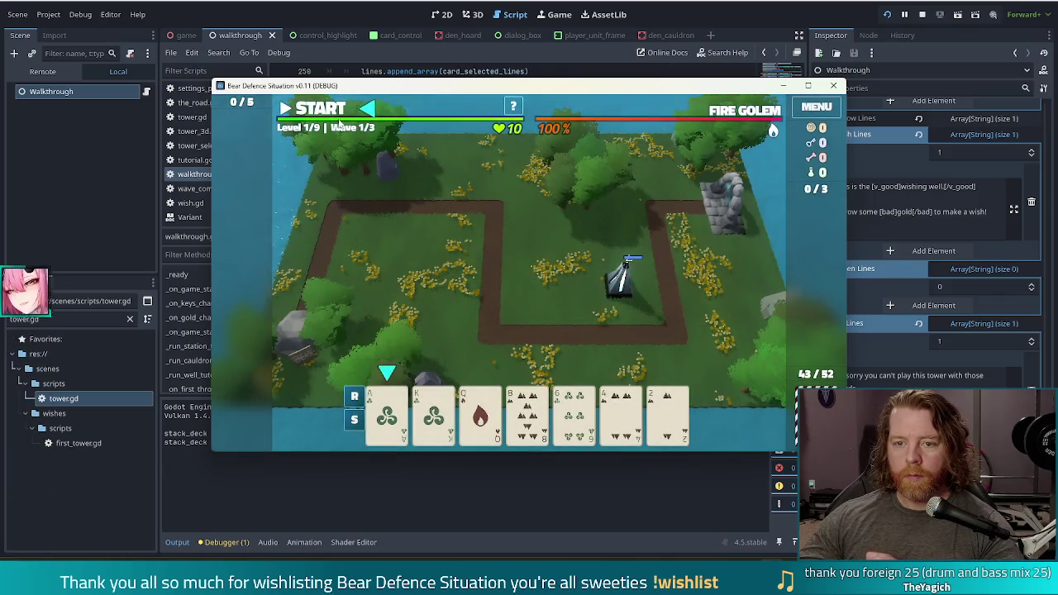
- Start wave 1 and click through the pausing and limited-shots tips
{"action": "left_click", "coordinate": [337, 117]}
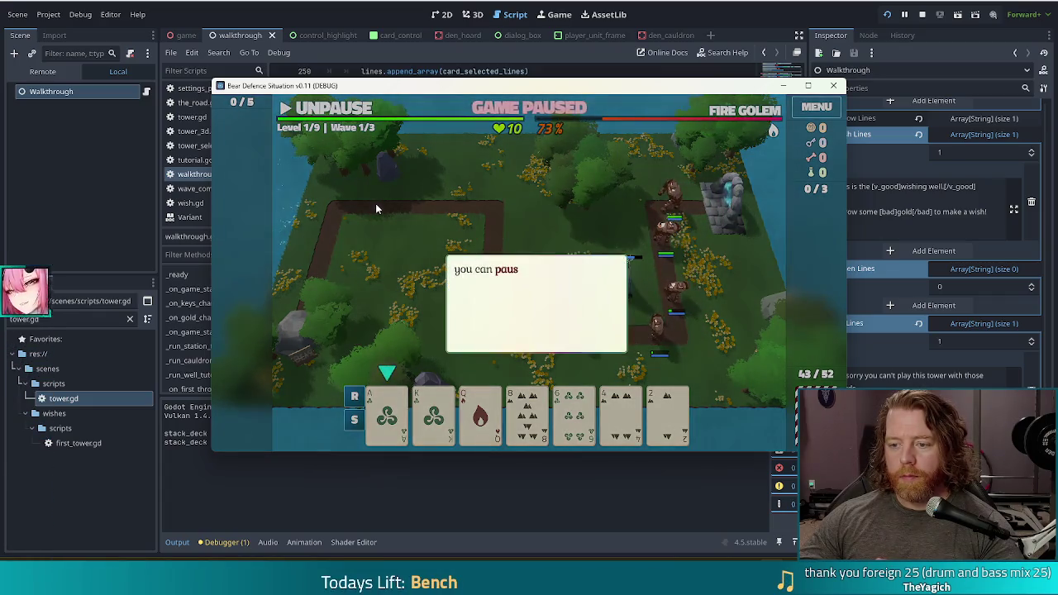
{"action": "left_click", "coordinate": [433, 216]}
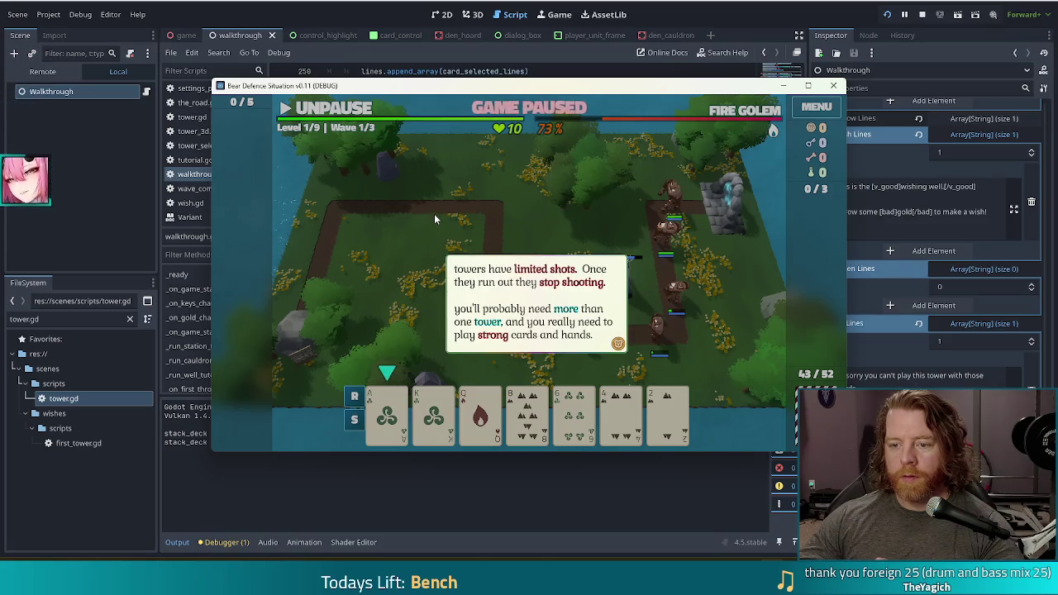
{"action": "left_click", "coordinate": [434, 213]}
{"action": "left_click", "coordinate": [435, 212]}
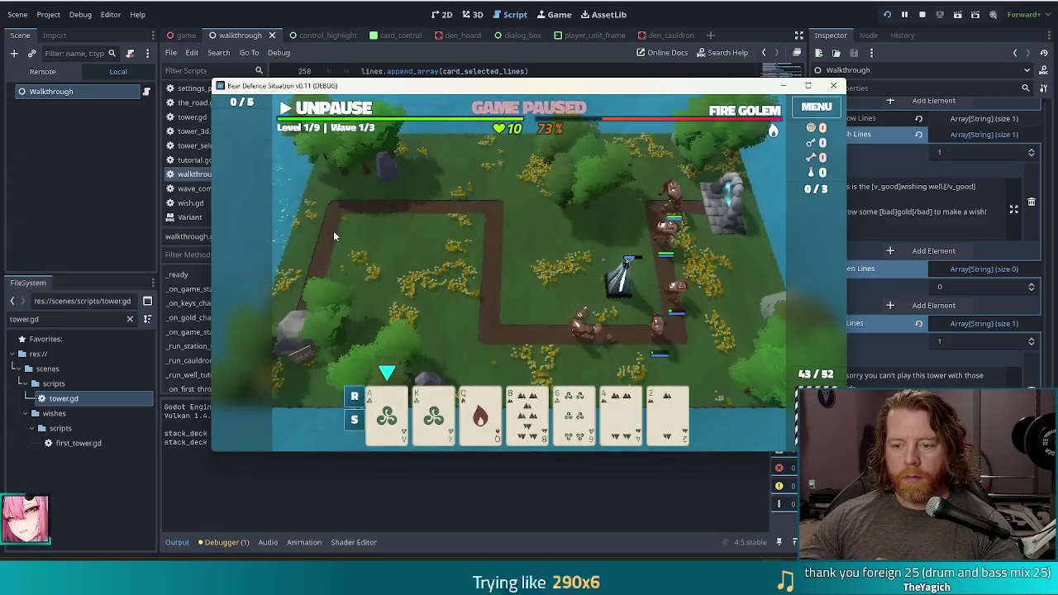
- Select the 8 of Earth and Ace of Wind against Wind and Fire Towers, then close the panel
{"action": "left_click", "coordinate": [547, 438]}
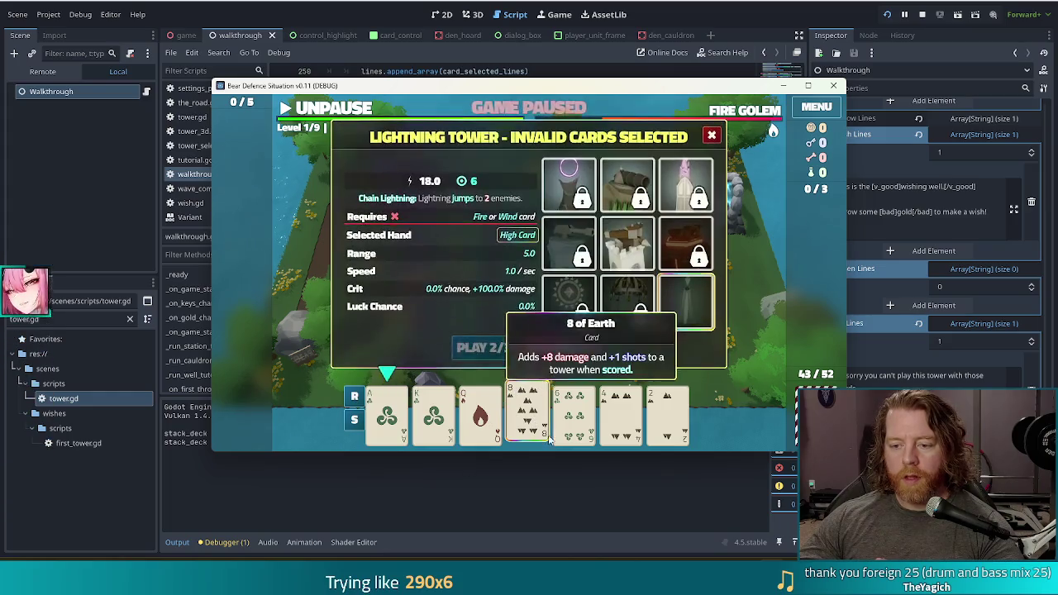
{"action": "left_click", "coordinate": [627, 302]}
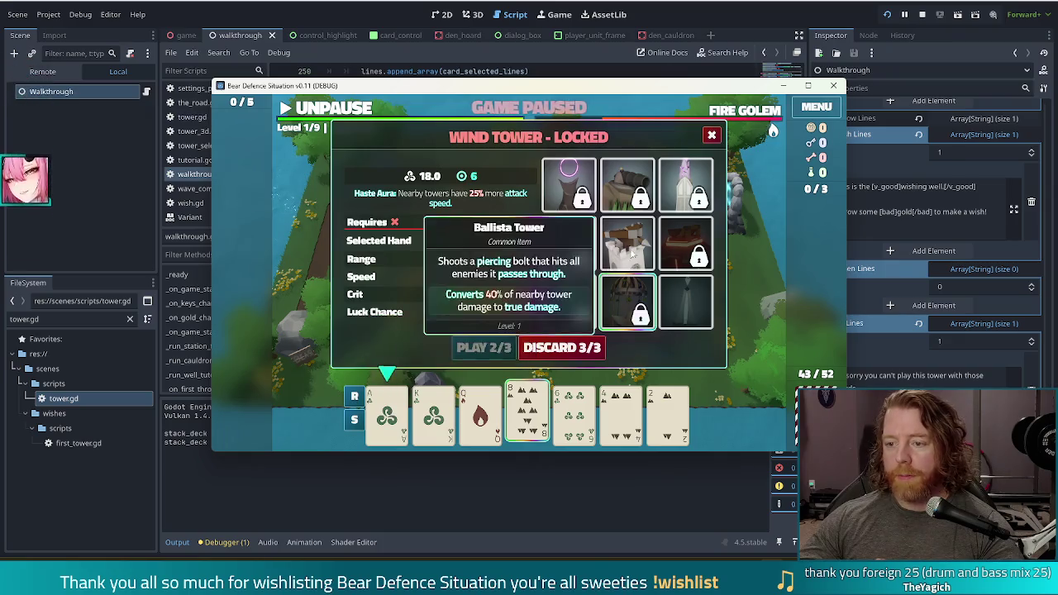
{"action": "left_click", "coordinate": [687, 244]}
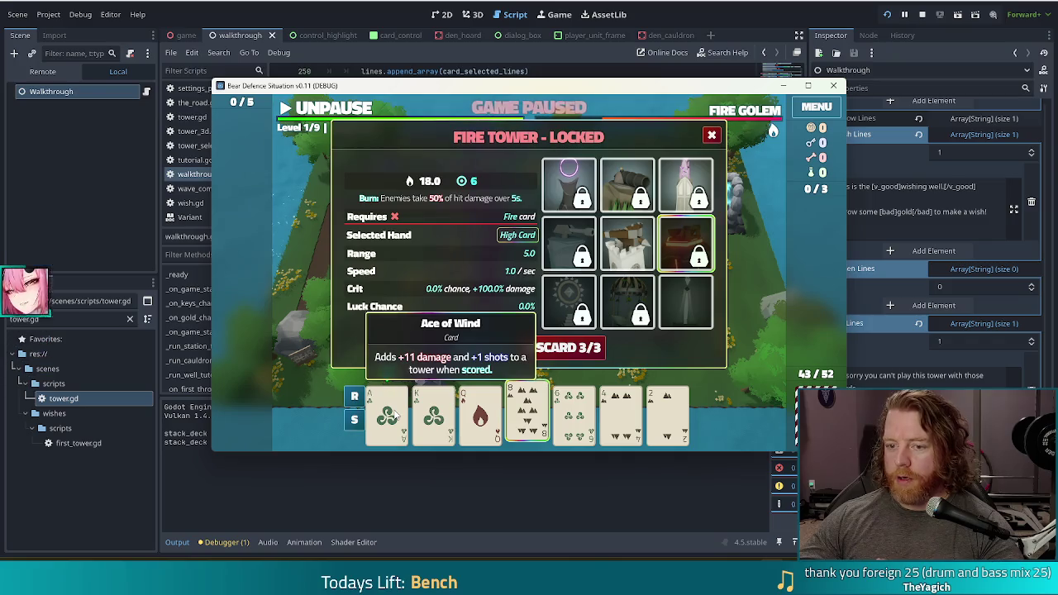
{"action": "left_click", "coordinate": [397, 415]}
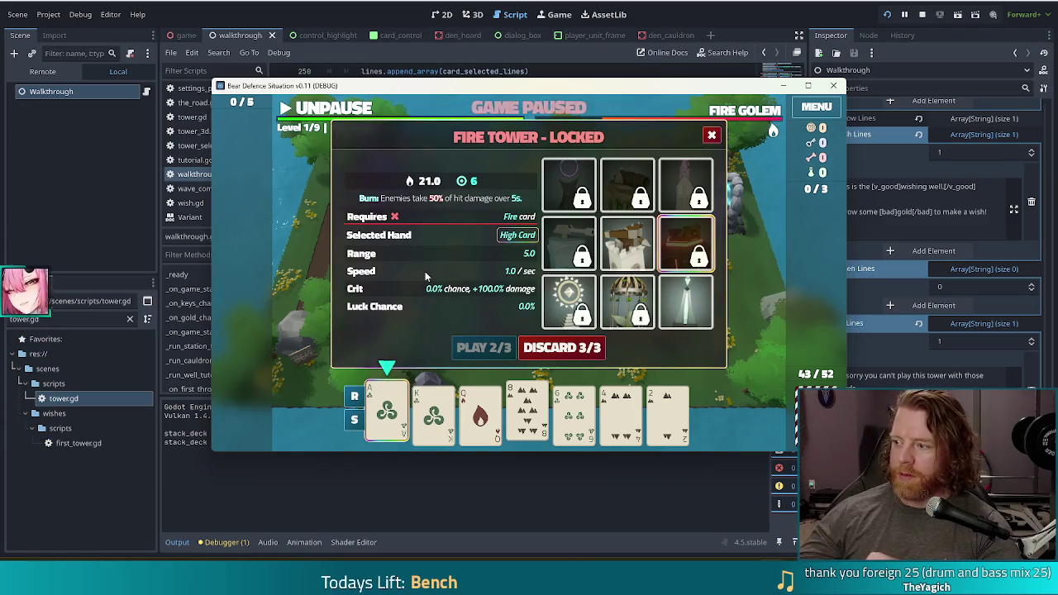
{"action": "mouse_move", "coordinate": [568, 264]}
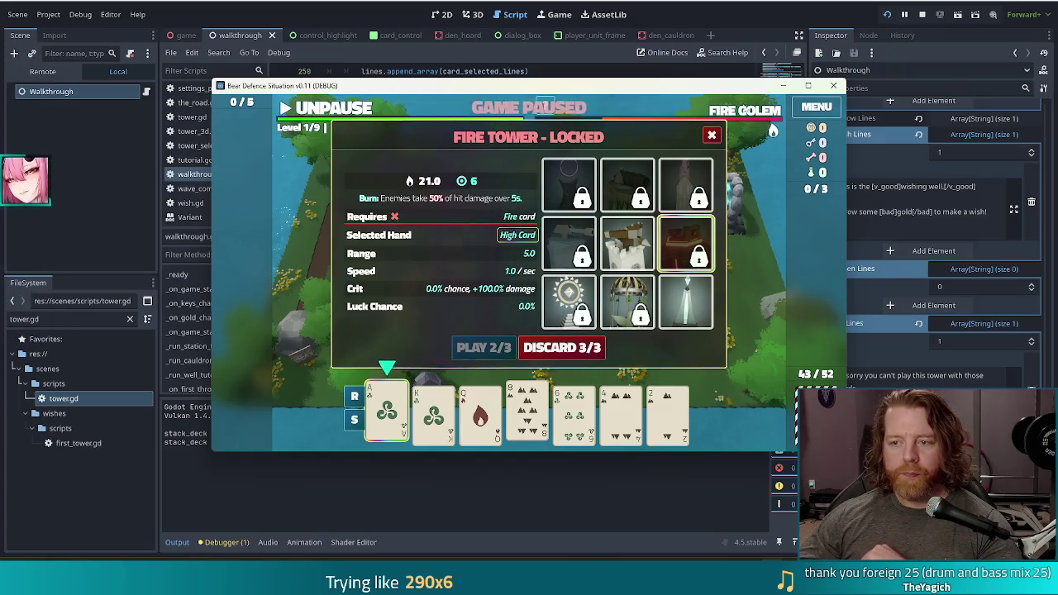
{"action": "left_click", "coordinate": [716, 136]}
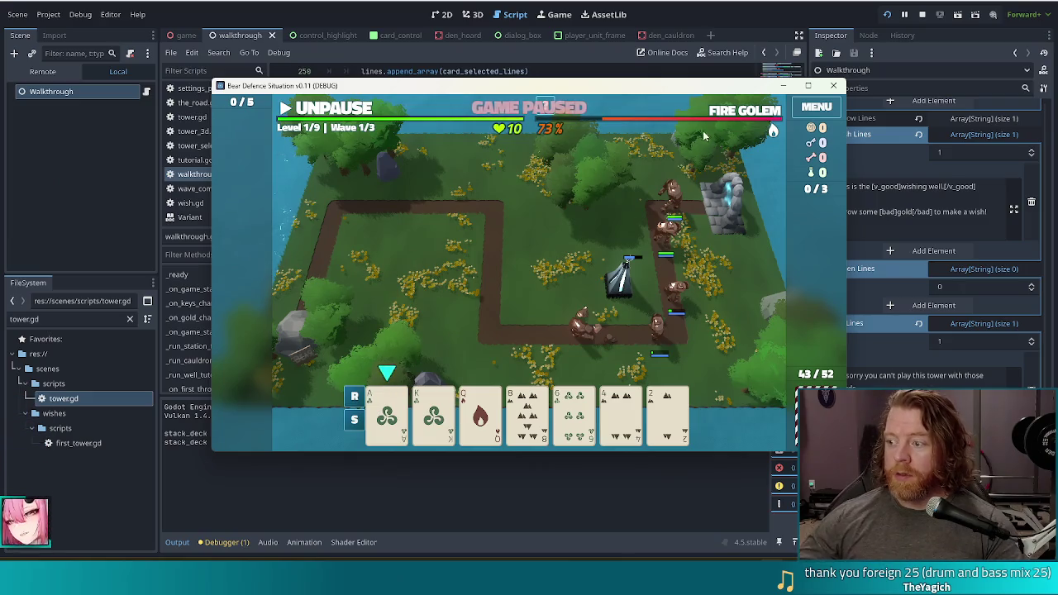